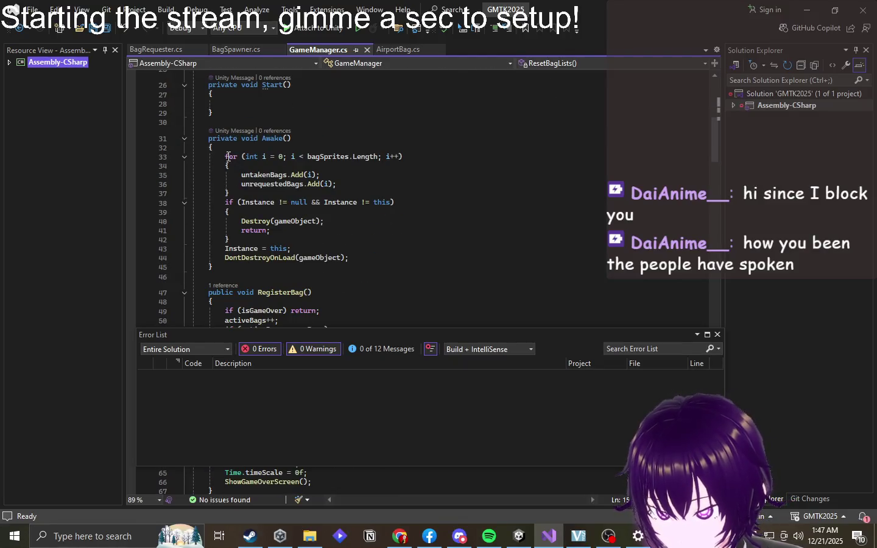
# - Paste Awake's bag-index for-loop at the end of ResetBagLists in GameManager.cs and save
pyautogui.moveTo(225, 157)
pyautogui.mouseDown()
pyautogui.moveTo(230, 194)
pyautogui.moveTo(254, 230)
pyautogui.moveTo(258, 196)
pyautogui.mouseUp()
pyautogui.hotkey('ctrl', 'c')
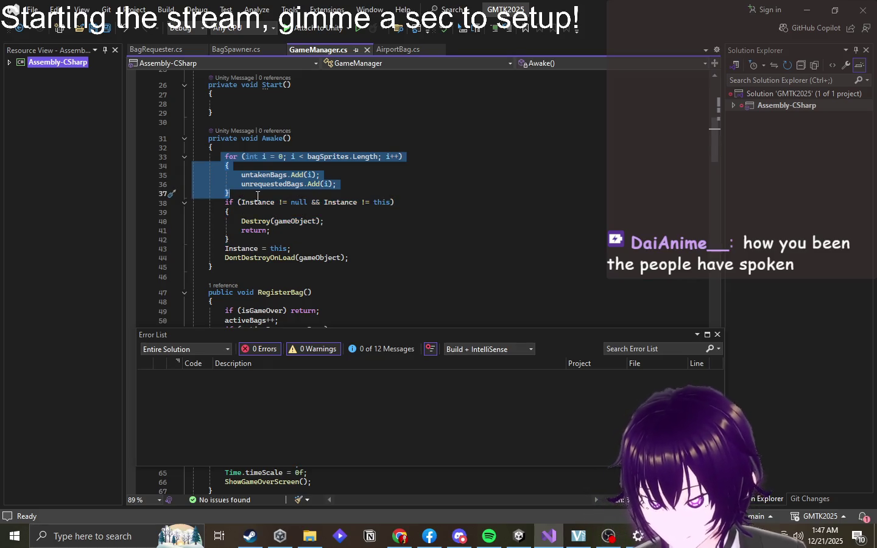
pyautogui.scroll(-20, 391, 273)
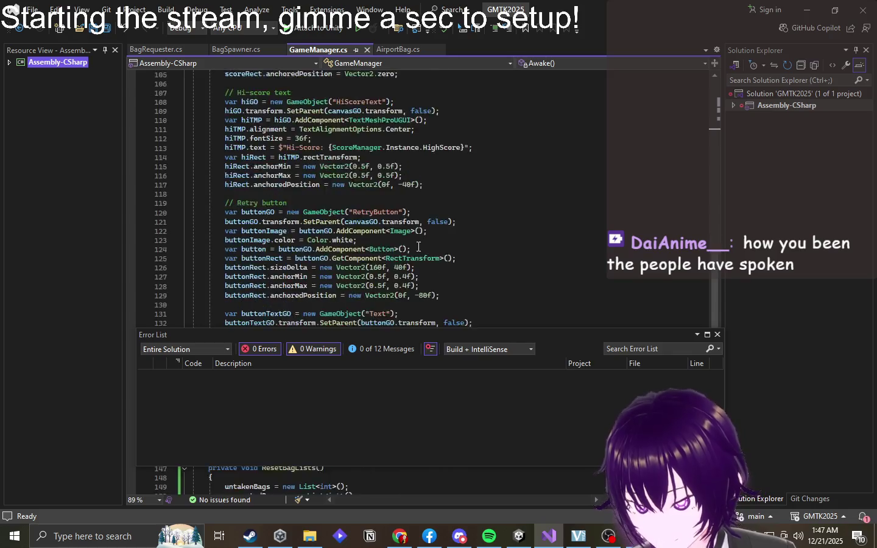
pyautogui.scroll(-7, 392, 273)
pyautogui.scroll(3, 340, 275)
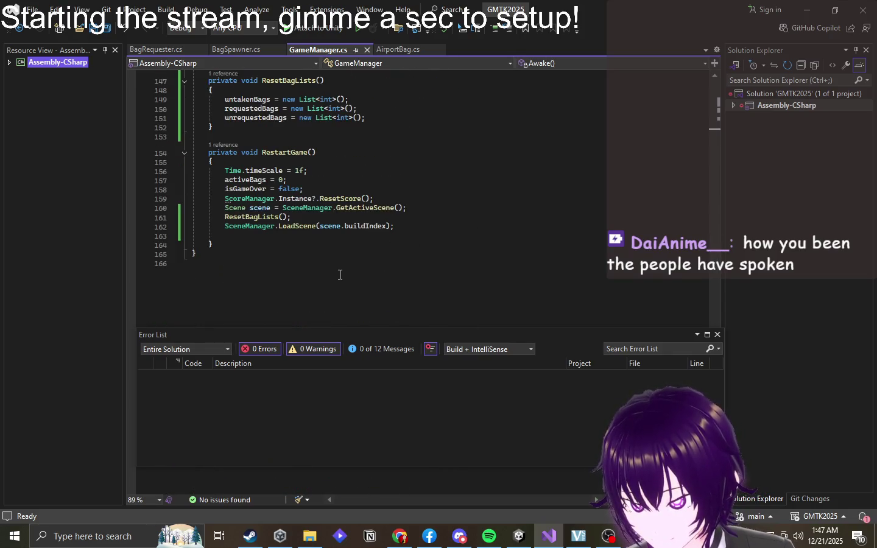
pyautogui.scroll(2, 398, 182)
pyautogui.click(406, 172)
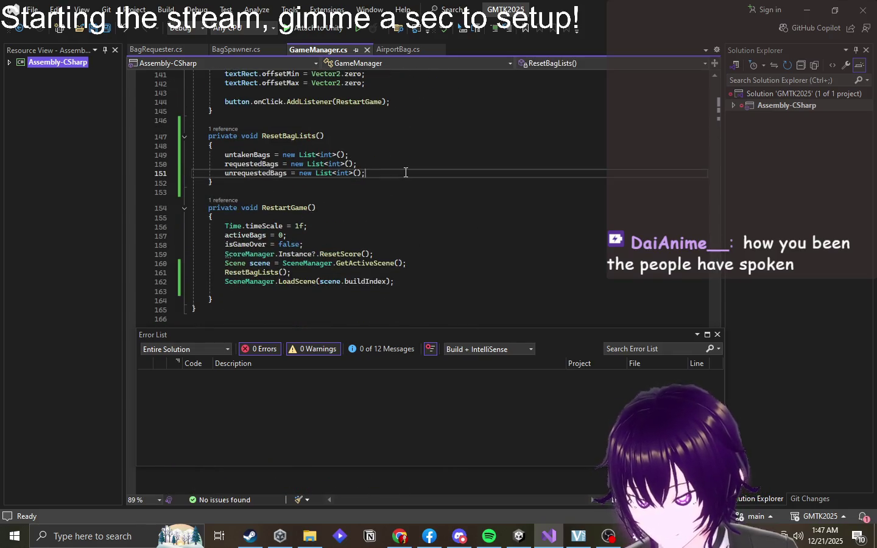
pyautogui.press('Return')
pyautogui.hotkey('ctrl', 'v')
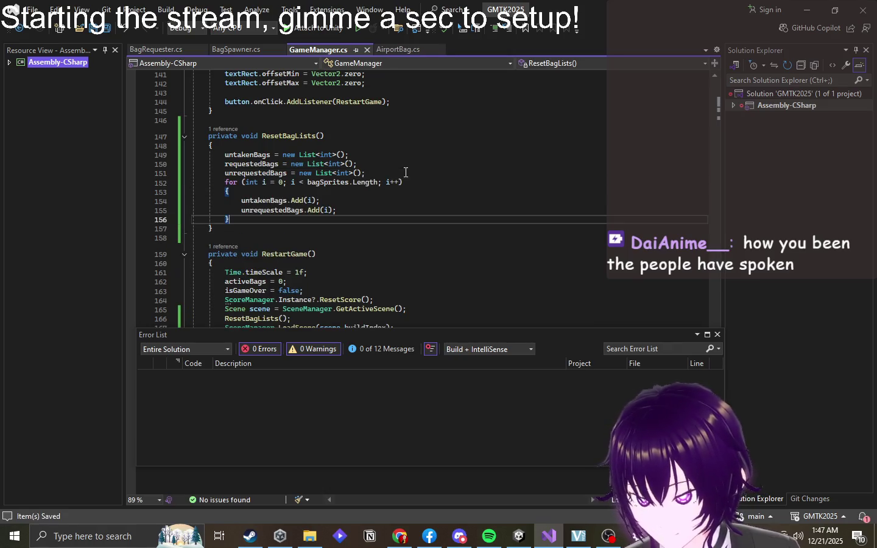
pyautogui.hotkey('alt', 'Tab')
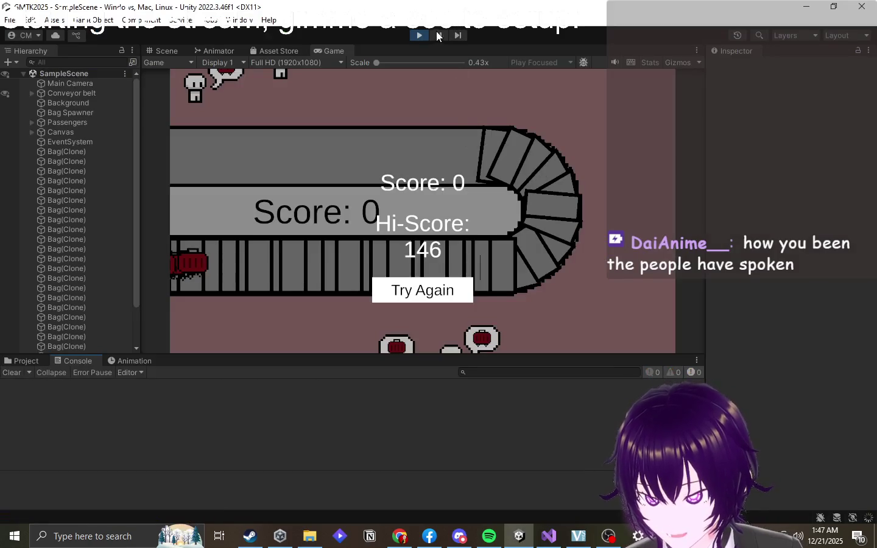
# - Stop Play mode to reload scripts, select Background in the Hierarchy, and play again
pyautogui.click(420, 35)
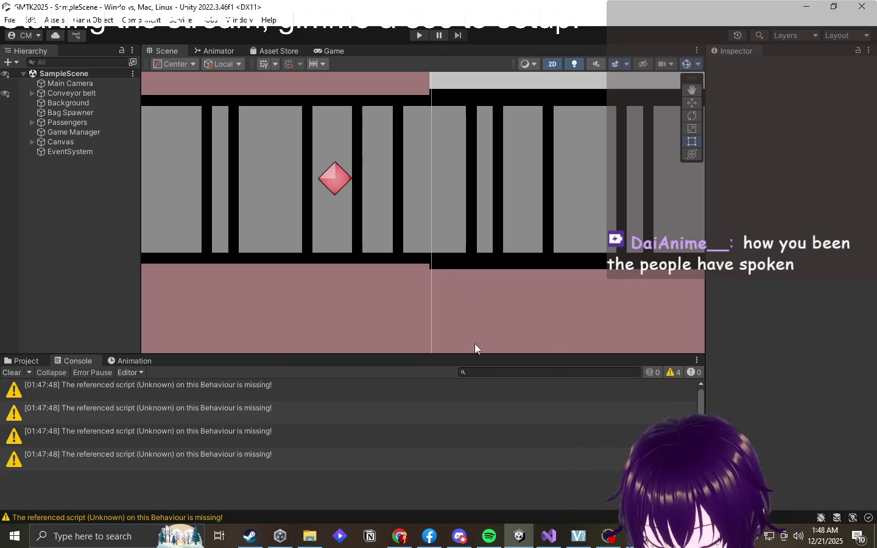
pyautogui.click(414, 302)
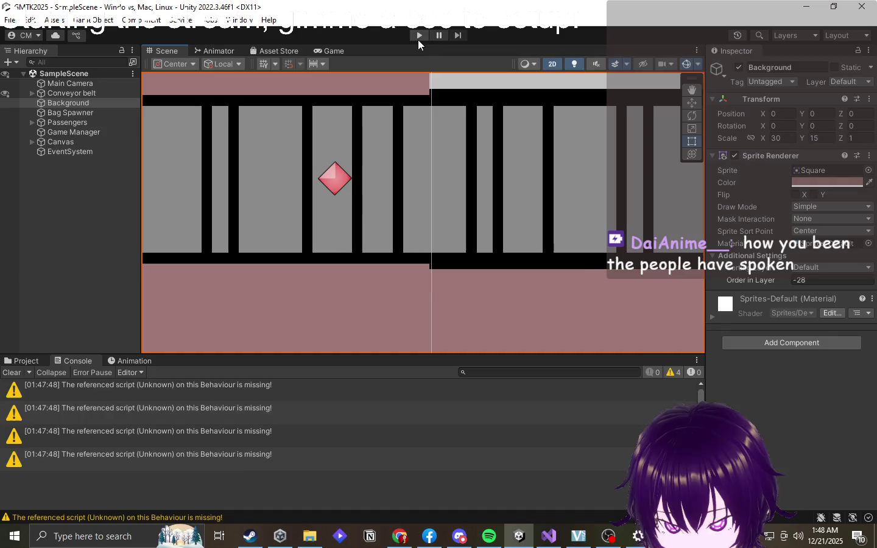
pyautogui.click(419, 36)
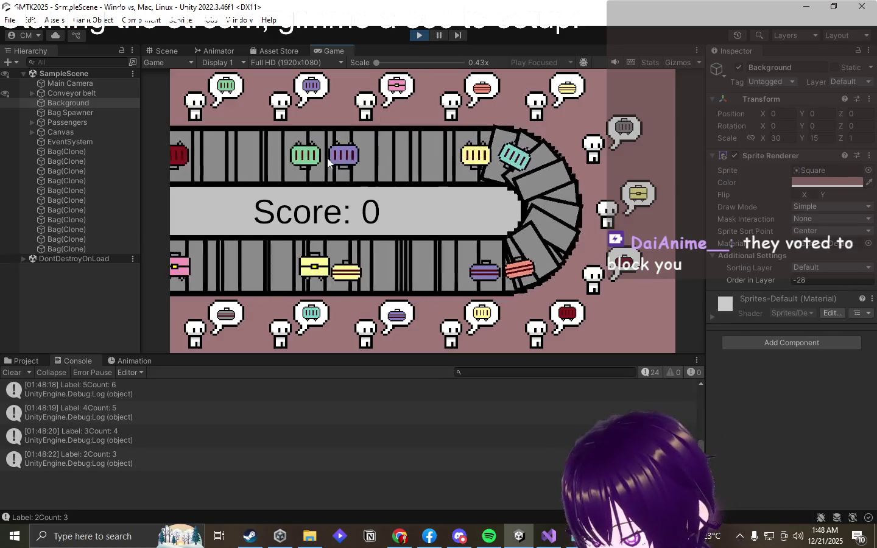
# - Deliver the purple, yellow, grey and dark-red bags to their passengers, then Try Again after game over
pyautogui.moveTo(326, 158); pyautogui.dragTo(306, 125)
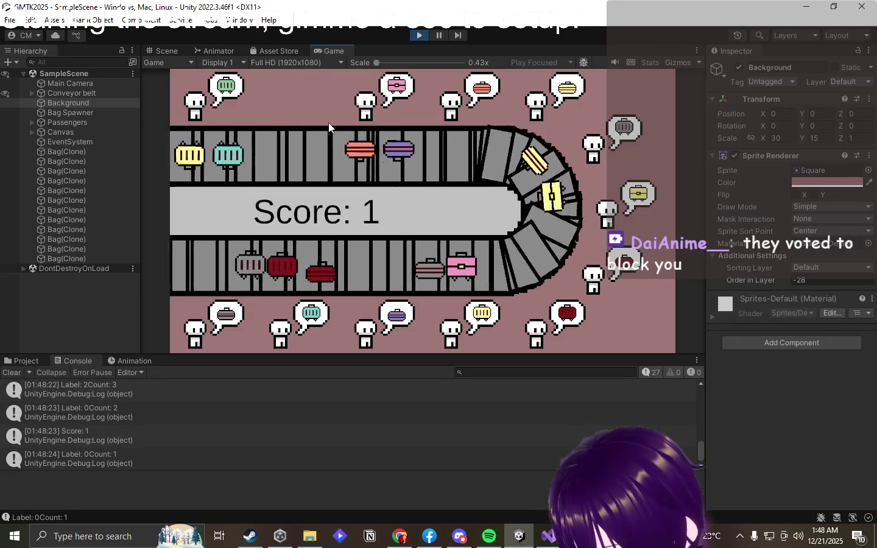
pyautogui.moveTo(554, 167)
pyautogui.mouseDown()
pyautogui.moveTo(429, 162)
pyautogui.moveTo(459, 164)
pyautogui.moveTo(536, 112)
pyautogui.mouseUp()
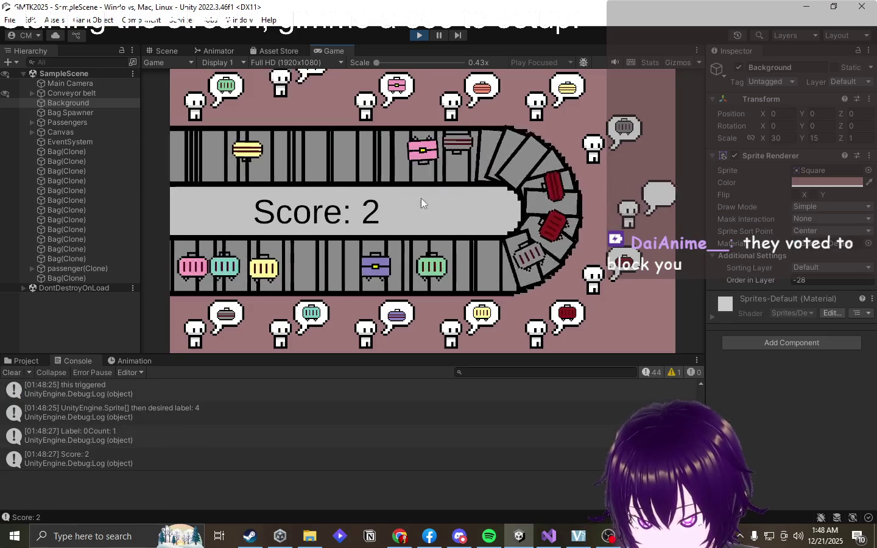
pyautogui.moveTo(426, 158); pyautogui.dragTo(608, 207)
pyautogui.moveTo(344, 156)
pyautogui.mouseDown()
pyautogui.moveTo(328, 190)
pyautogui.moveTo(624, 131)
pyautogui.mouseUp()
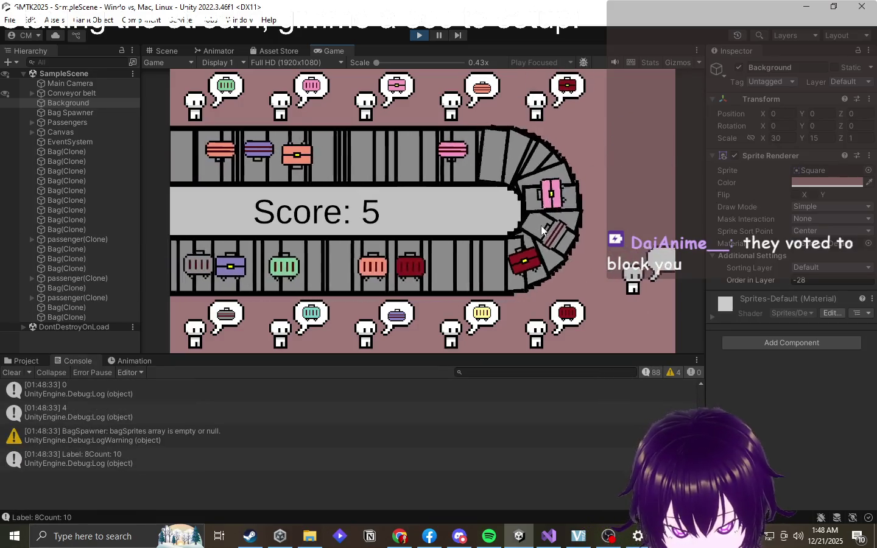
pyautogui.moveTo(516, 261); pyautogui.dragTo(537, 311)
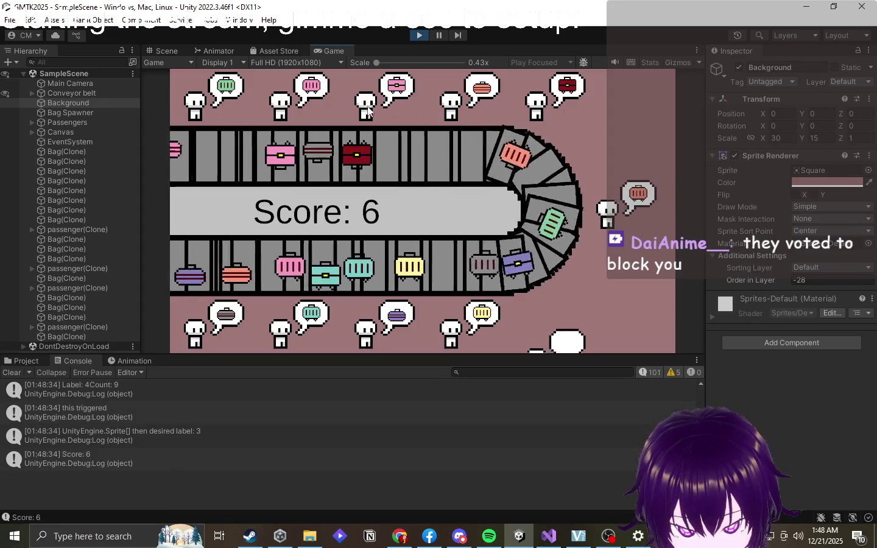
pyautogui.moveTo(287, 154); pyautogui.dragTo(566, 89)
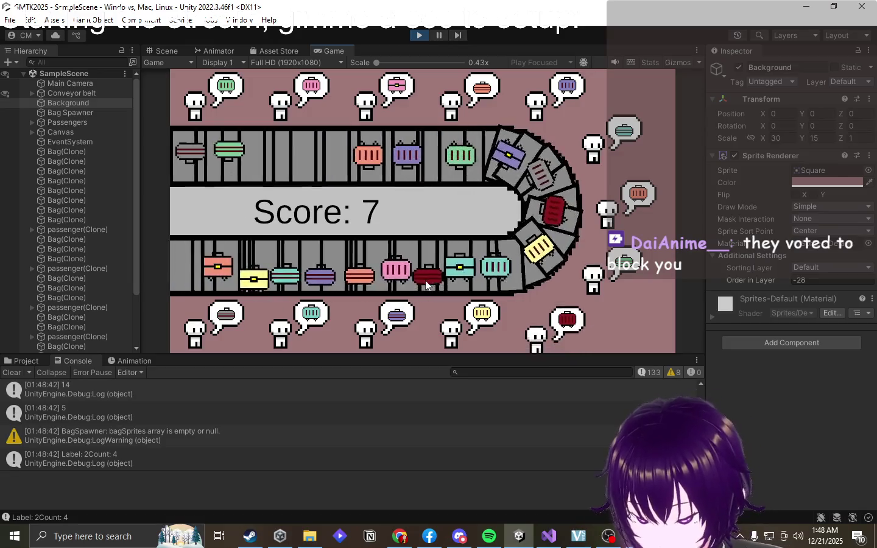
pyautogui.click(156, 459)
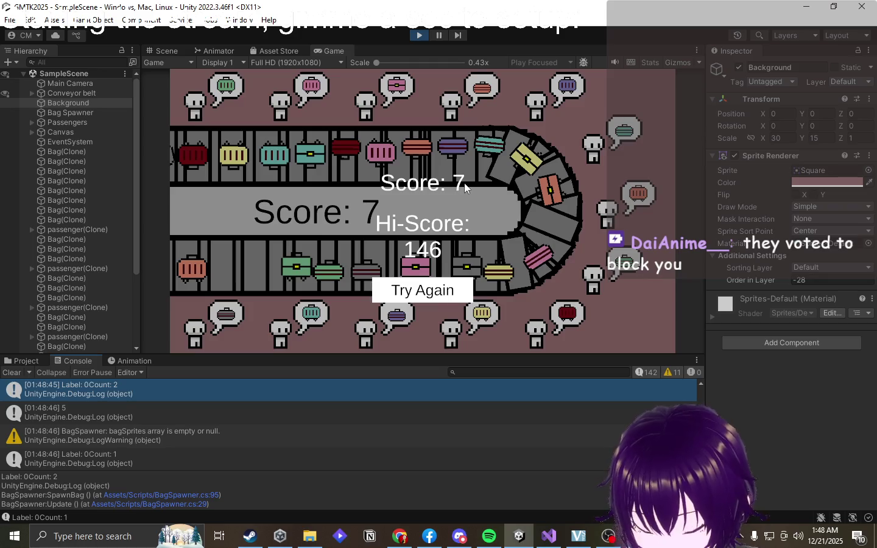
pyautogui.click(433, 289)
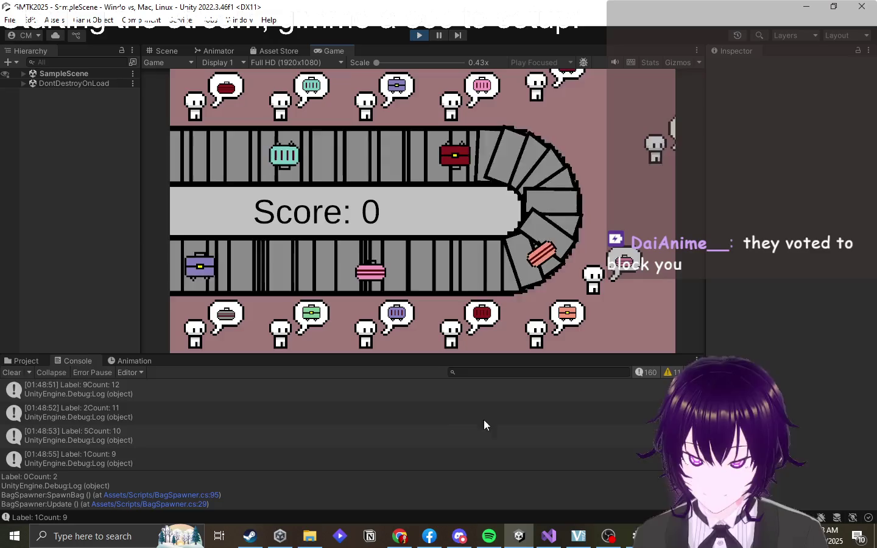
# - Open the BagSpawner 'bagSprites array is empty or null' Console warning to read its stack trace
pyautogui.scroll(10, 444, 419)
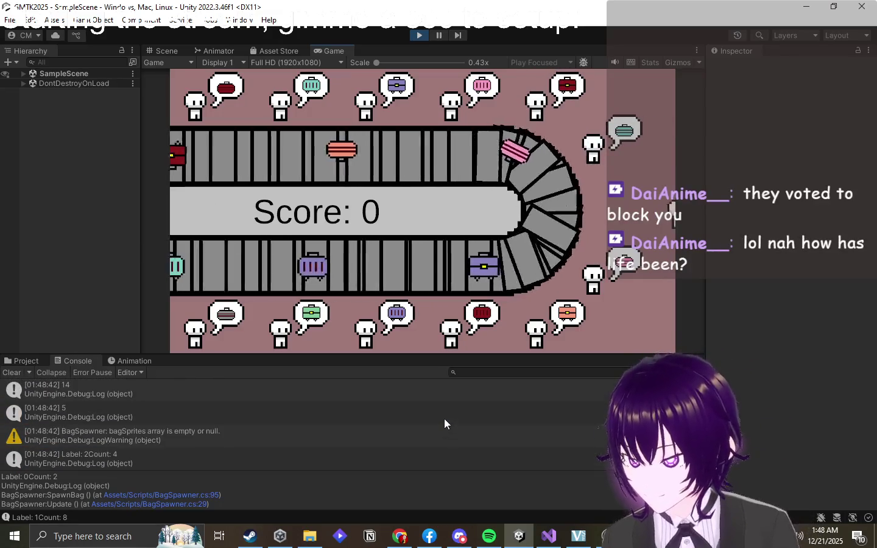
pyautogui.scroll(-1, 241, 407)
pyautogui.click(238, 404)
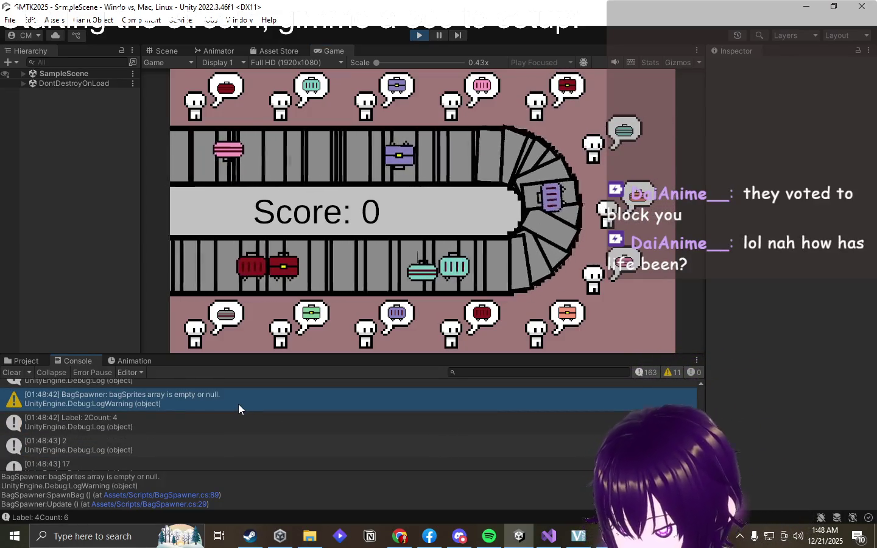
pyautogui.scroll(1, 238, 403)
pyautogui.scroll(-4, 237, 403)
pyautogui.scroll(-5, 237, 403)
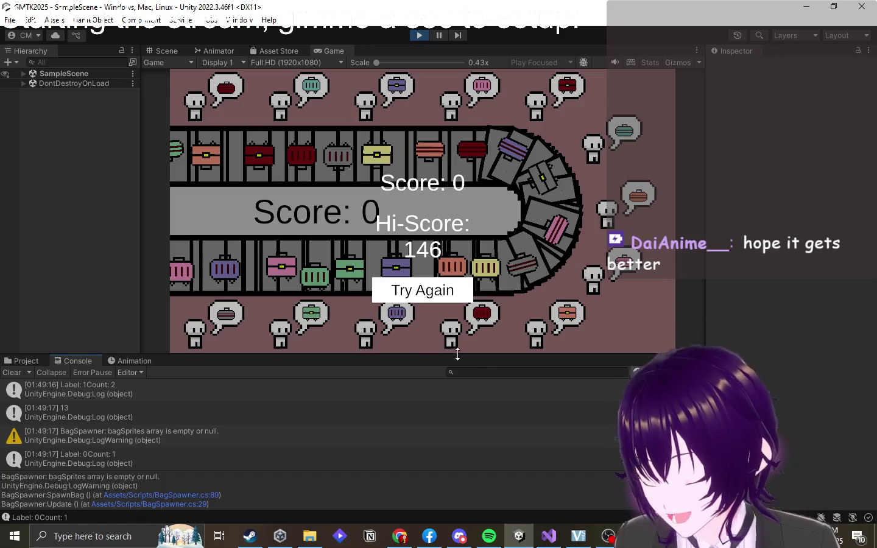
pyautogui.moveTo(578, 537)
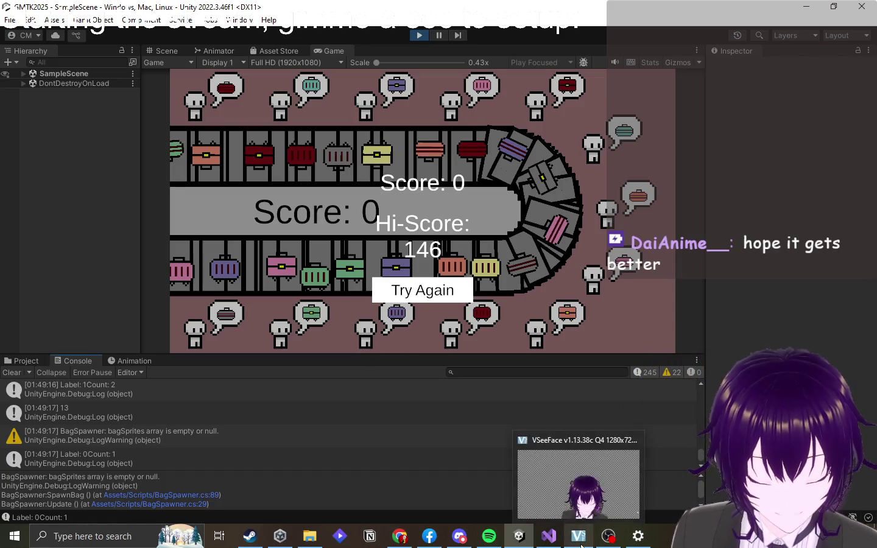
pyautogui.moveTo(564, 468)
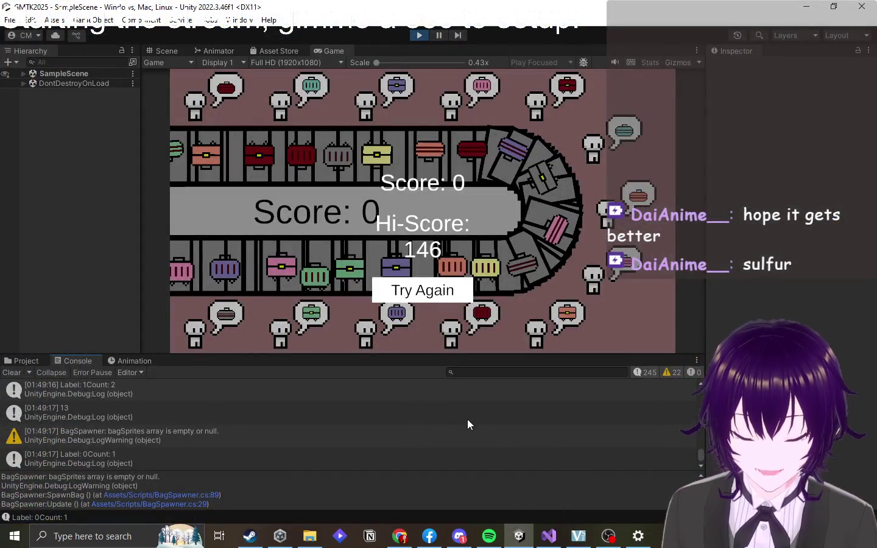
pyautogui.click(456, 419)
pyautogui.click(453, 399)
pyautogui.click(436, 422)
pyautogui.click(426, 442)
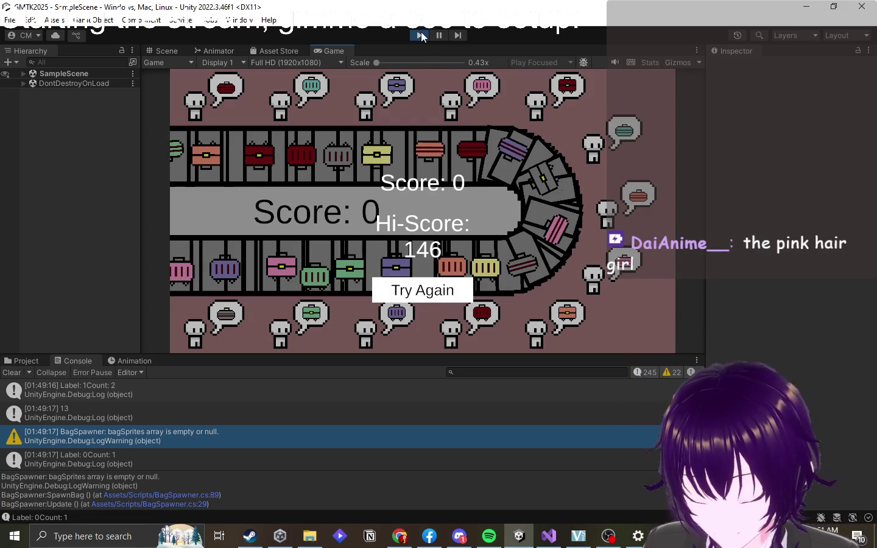
# - Restart from game over and deliver the purple, salmon, red, teal and green bags
pyautogui.click(426, 300)
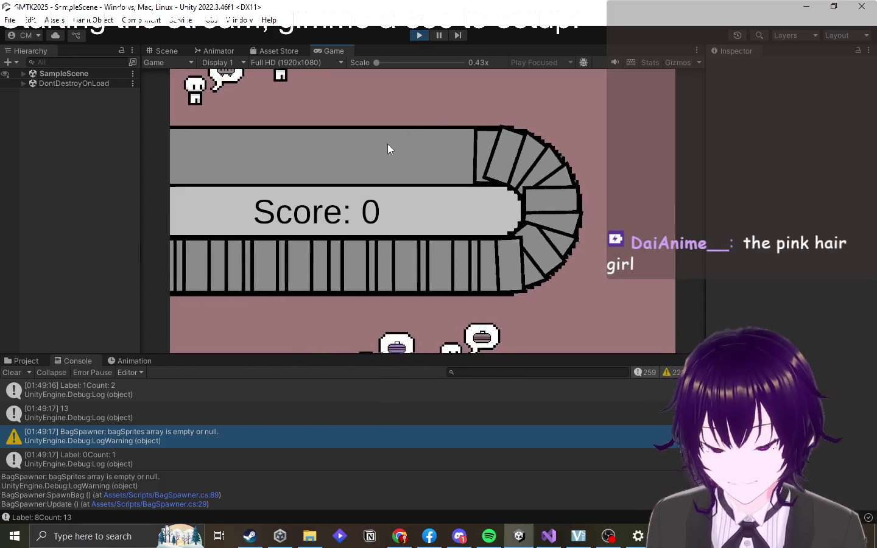
pyautogui.moveTo(451, 274)
pyautogui.mouseDown()
pyautogui.moveTo(249, 154)
pyautogui.moveTo(218, 106)
pyautogui.mouseUp()
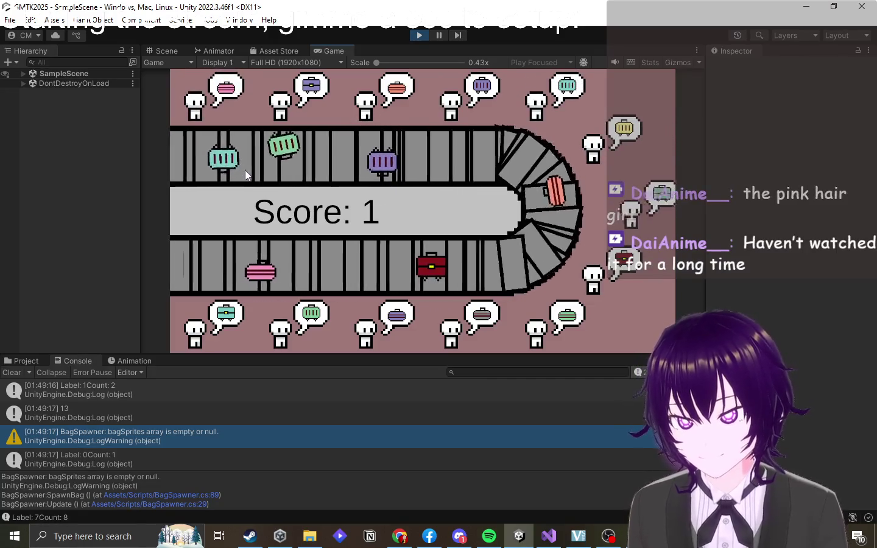
pyautogui.moveTo(243, 160); pyautogui.dragTo(453, 102)
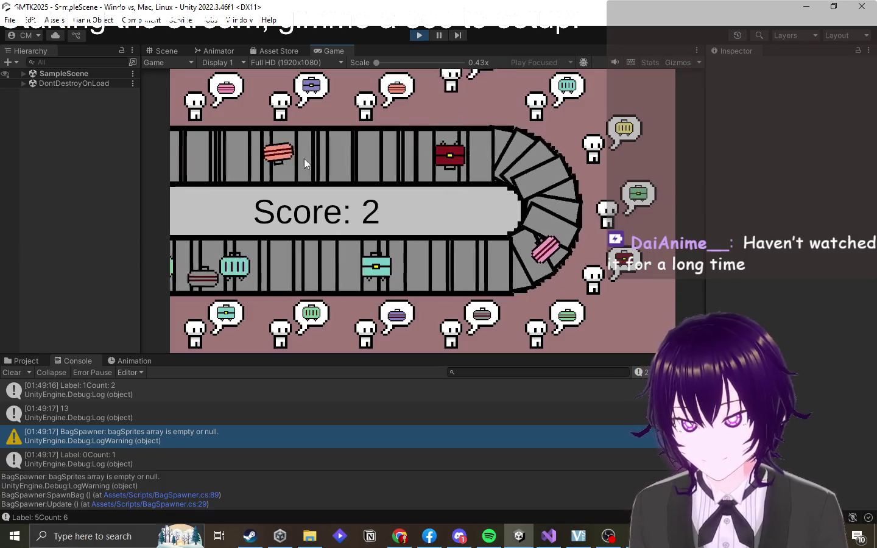
pyautogui.moveTo(283, 156); pyautogui.dragTo(397, 87)
pyautogui.moveTo(308, 156); pyautogui.dragTo(594, 274)
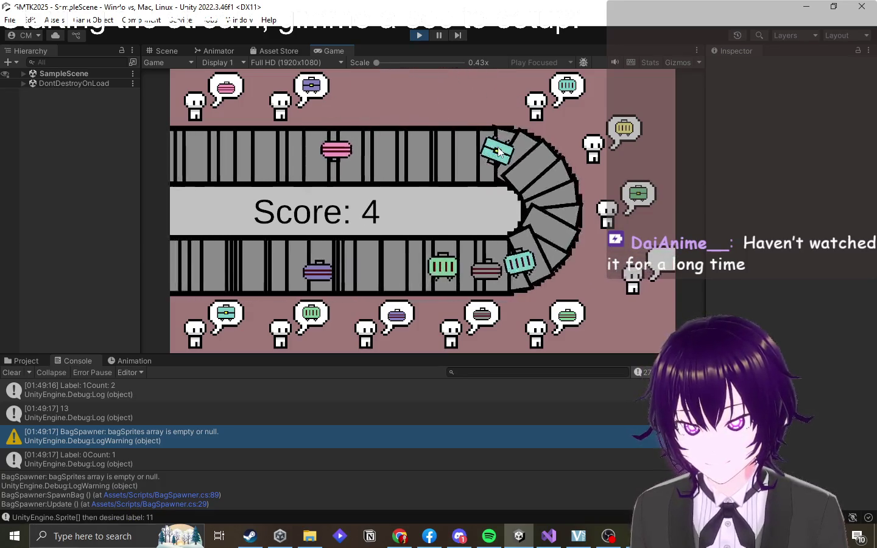
pyautogui.moveTo(416, 167)
pyautogui.mouseDown()
pyautogui.moveTo(376, 178)
pyautogui.moveTo(222, 320)
pyautogui.mouseUp()
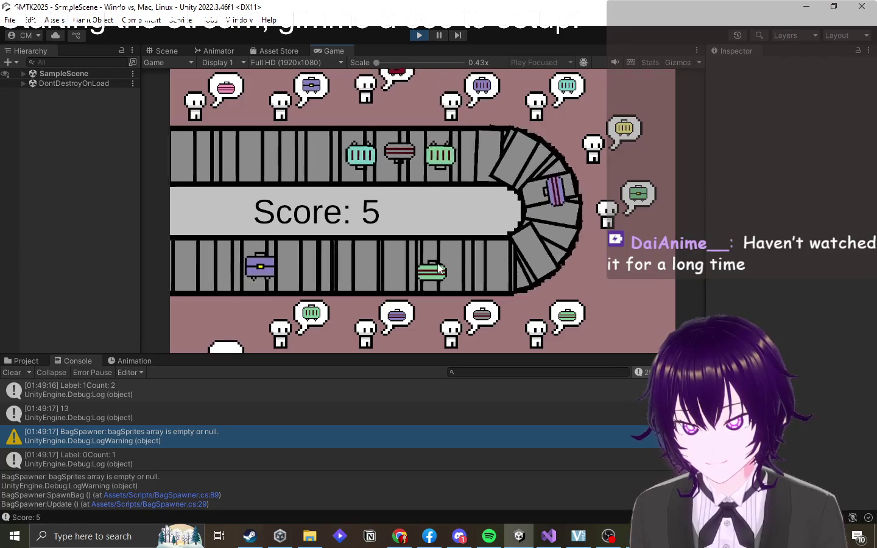
pyautogui.moveTo(359, 155); pyautogui.dragTo(308, 320)
# - Deliver the purple, duffel, teal, red, orange, green and orange bags, reaching Score 13
pyautogui.moveTo(473, 269); pyautogui.dragTo(307, 120)
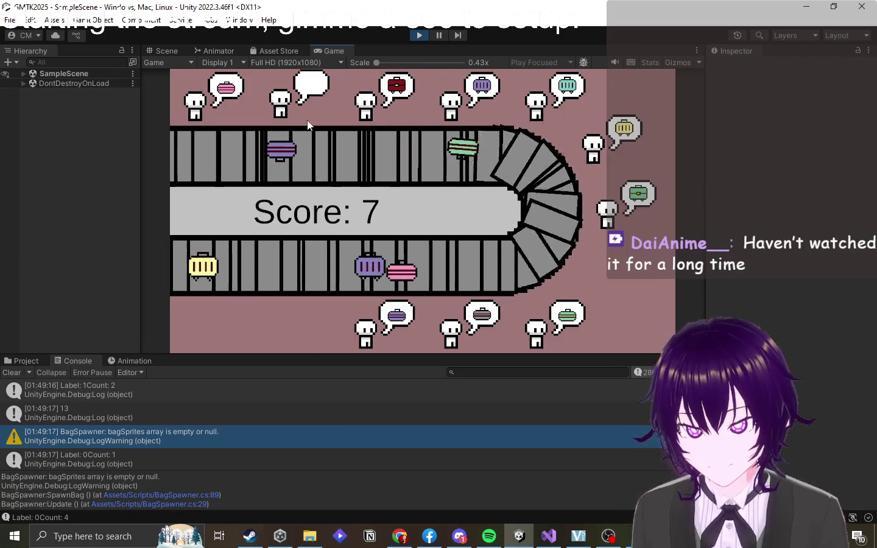
pyautogui.moveTo(207, 152)
pyautogui.mouseDown()
pyautogui.moveTo(431, 126)
pyautogui.moveTo(497, 321)
pyautogui.moveTo(377, 329)
pyautogui.mouseUp()
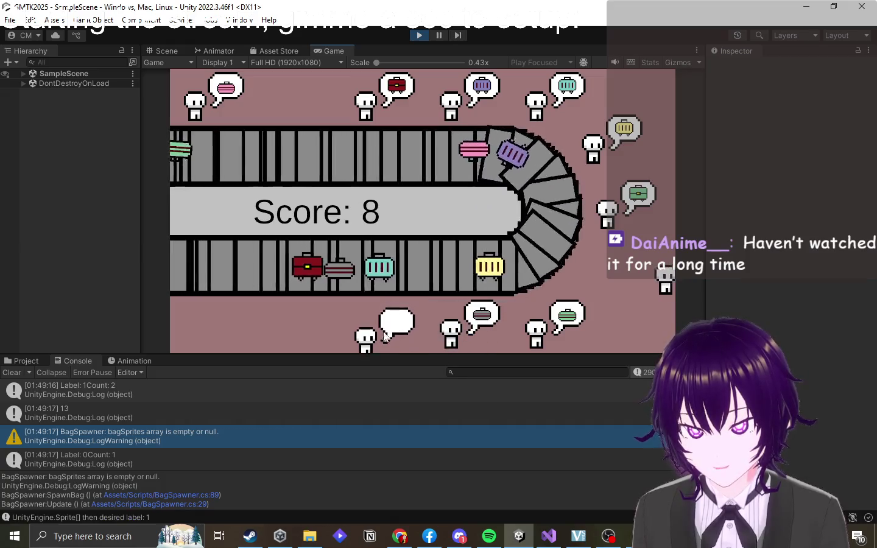
pyautogui.moveTo(450, 272); pyautogui.dragTo(529, 138)
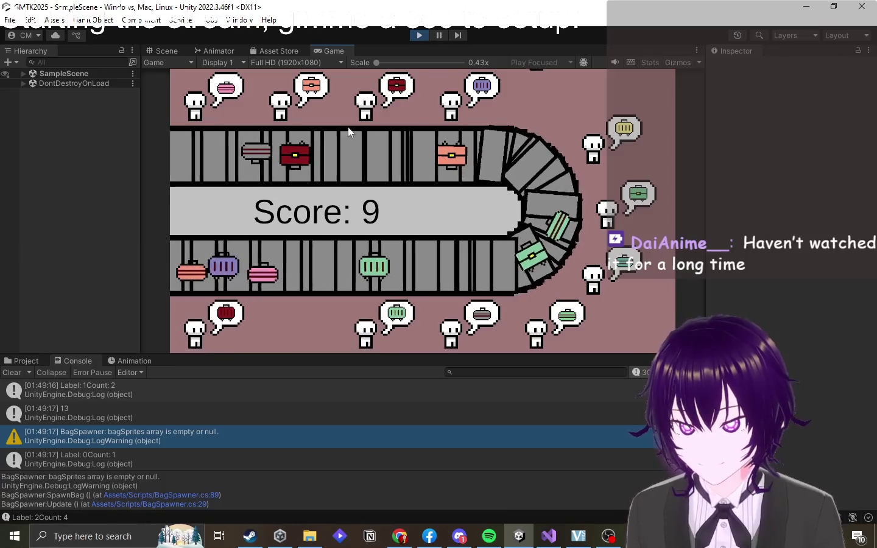
pyautogui.moveTo(222, 158); pyautogui.dragTo(419, 85)
pyautogui.moveTo(238, 155); pyautogui.dragTo(311, 92)
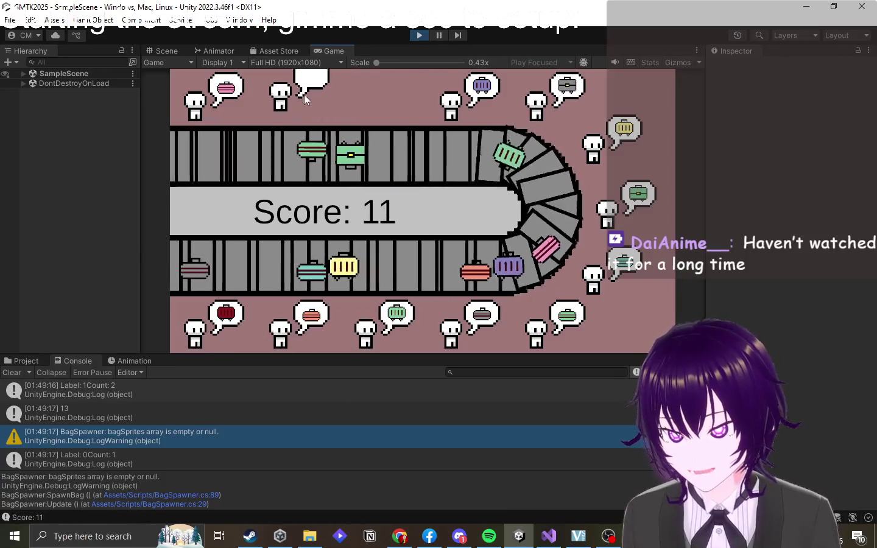
pyautogui.moveTo(271, 157)
pyautogui.mouseDown()
pyautogui.moveTo(319, 121)
pyautogui.moveTo(585, 188)
pyautogui.mouseUp()
pyautogui.moveTo(399, 156)
pyautogui.mouseDown()
pyautogui.moveTo(364, 181)
pyautogui.moveTo(339, 277)
pyautogui.moveTo(355, 270)
pyautogui.moveTo(292, 87)
pyautogui.mouseUp()
pyautogui.moveTo(234, 153)
pyautogui.mouseDown()
pyautogui.moveTo(304, 145)
pyautogui.moveTo(231, 152)
pyautogui.mouseUp()
# - Hide the Display Capture source in OBS's VTubing scene, then go back to GameManager.cs
pyautogui.click(440, 35)
pyautogui.hotkey('alt', 'Tab')
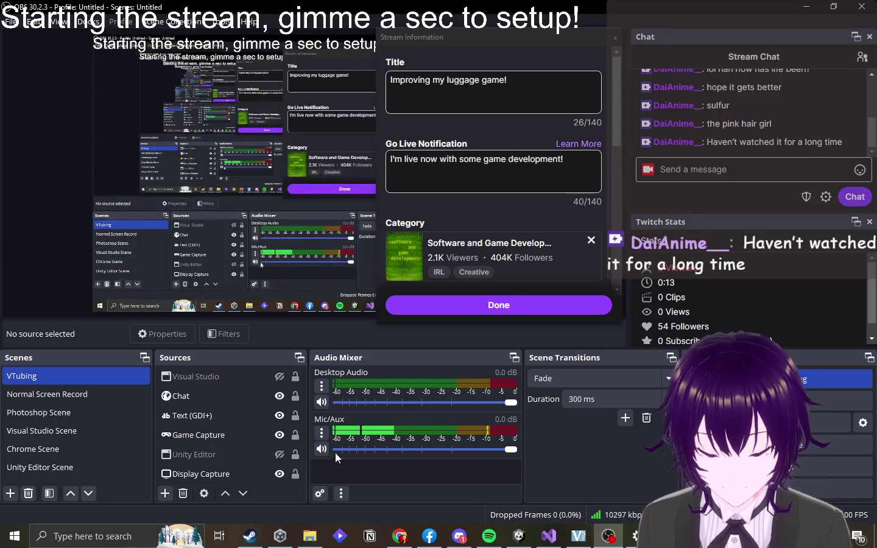
pyautogui.click(280, 473)
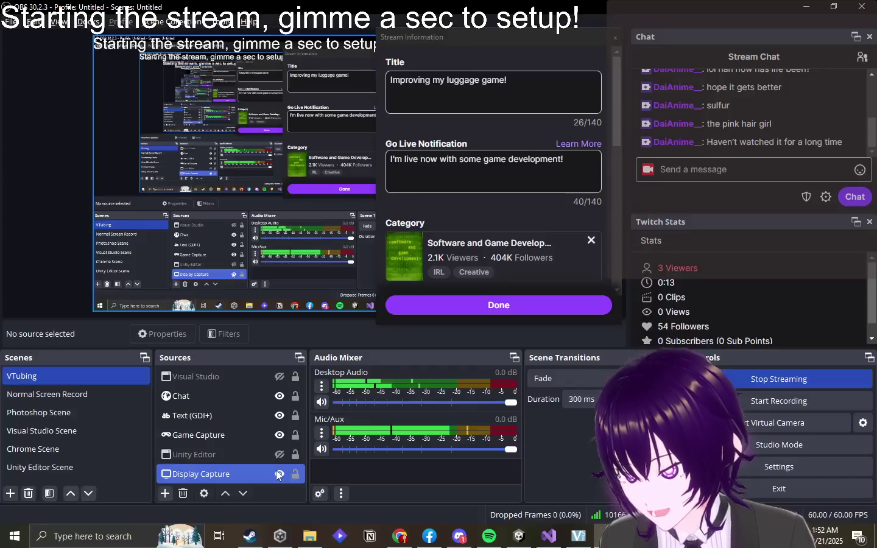
pyautogui.hotkey('alt', 'Tab')
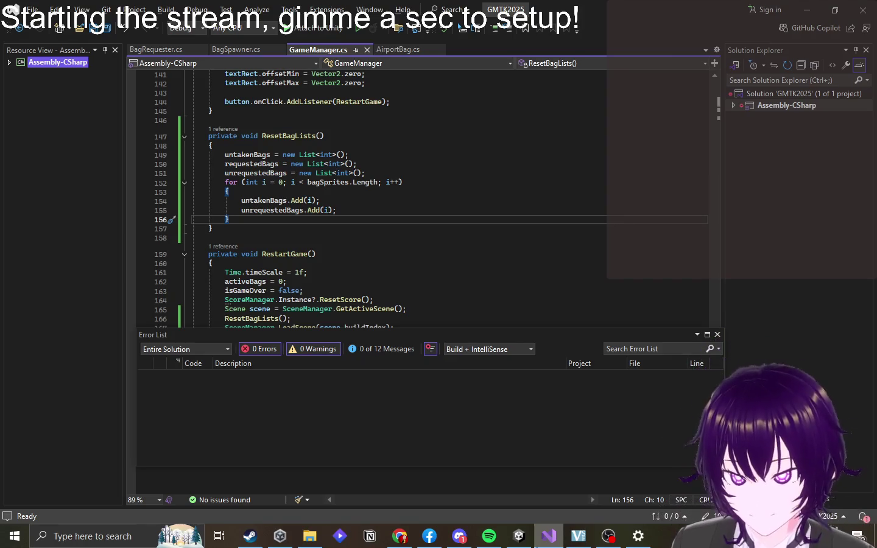
# - Find all untakenBags references and delete the commented-out declaration in BagRequester.cs, saving it
pyautogui.click(279, 202)
pyautogui.click(272, 199)
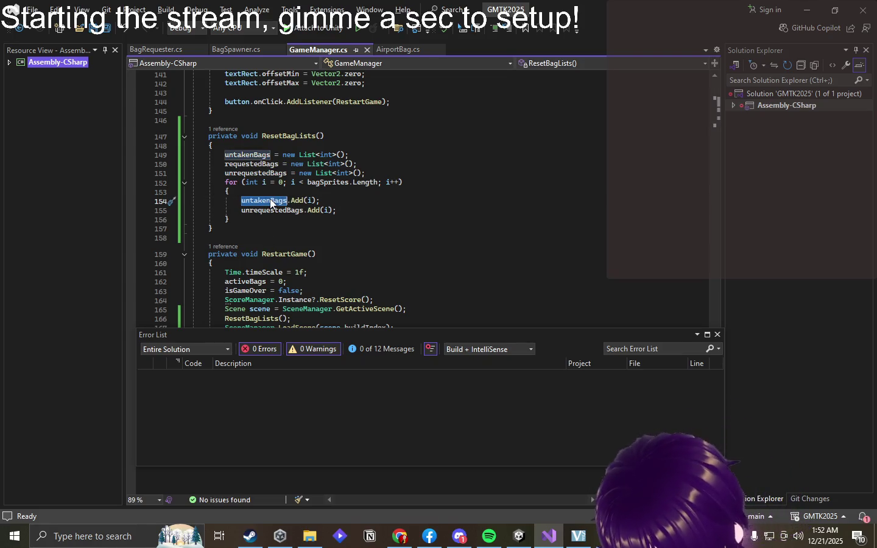
pyautogui.hotkey('ctrl', 'shift', 'f')
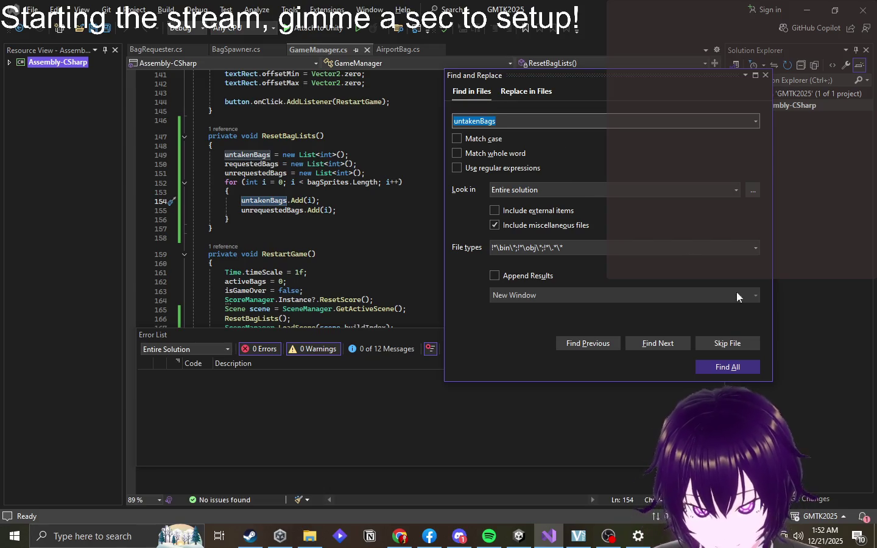
pyautogui.click(735, 367)
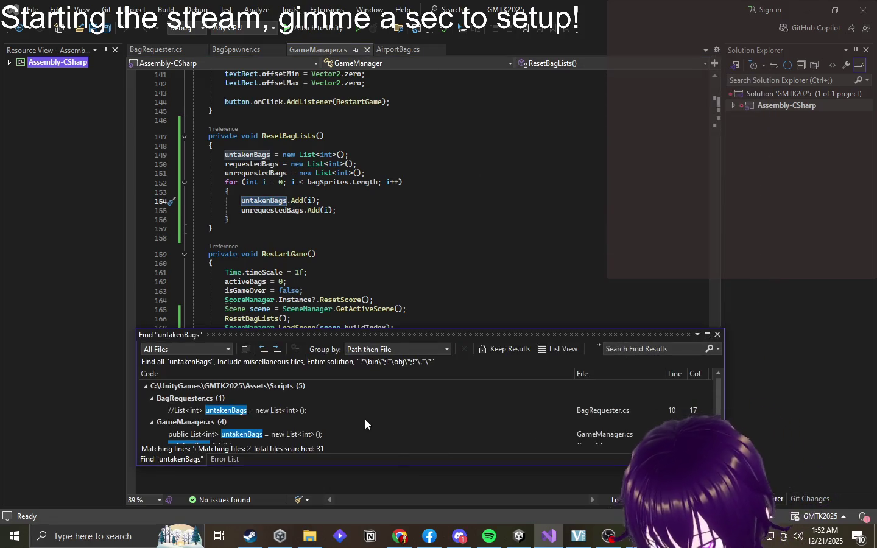
pyautogui.scroll(-1, 366, 424)
pyautogui.scroll(1, 361, 419)
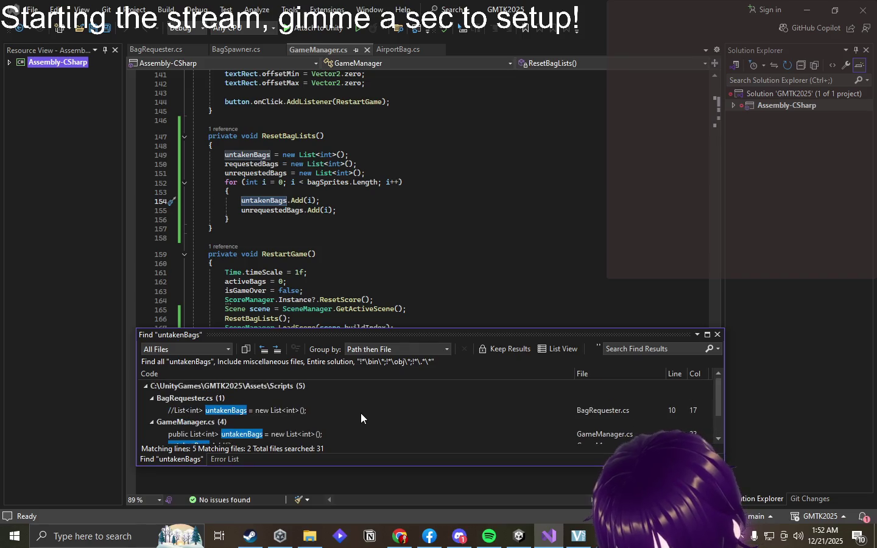
pyautogui.doubleClick(286, 409)
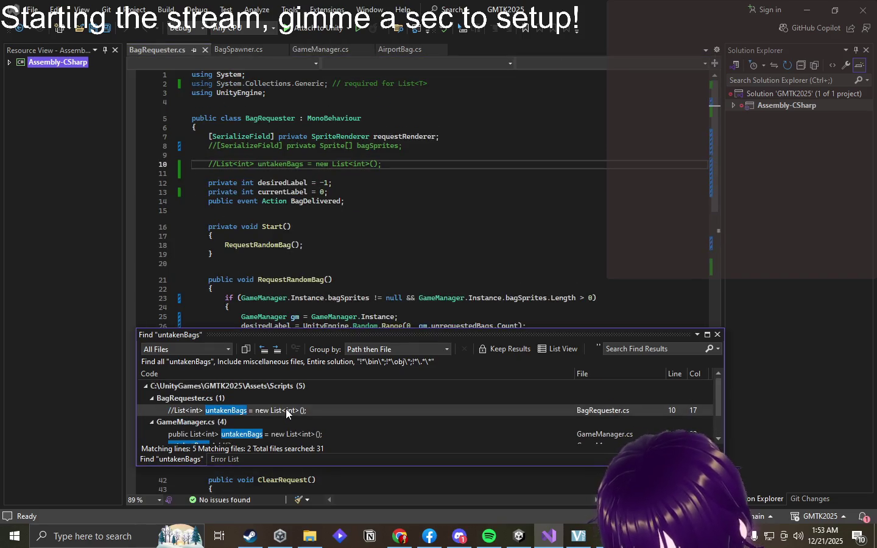
pyautogui.tripleClick(279, 165)
pyautogui.press('BackSpace')
pyautogui.press('BackSpace')
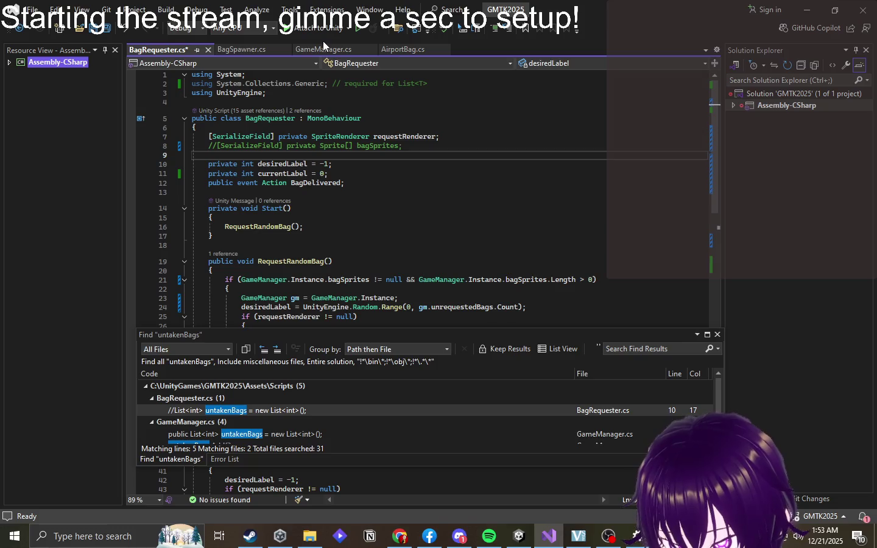
pyautogui.hotkey('ctrl', 's')
# - In GameManager.cs, delete the untakenBags reset line, its ResetBagLists Add(i) line, and the field declaration
pyautogui.click(324, 50)
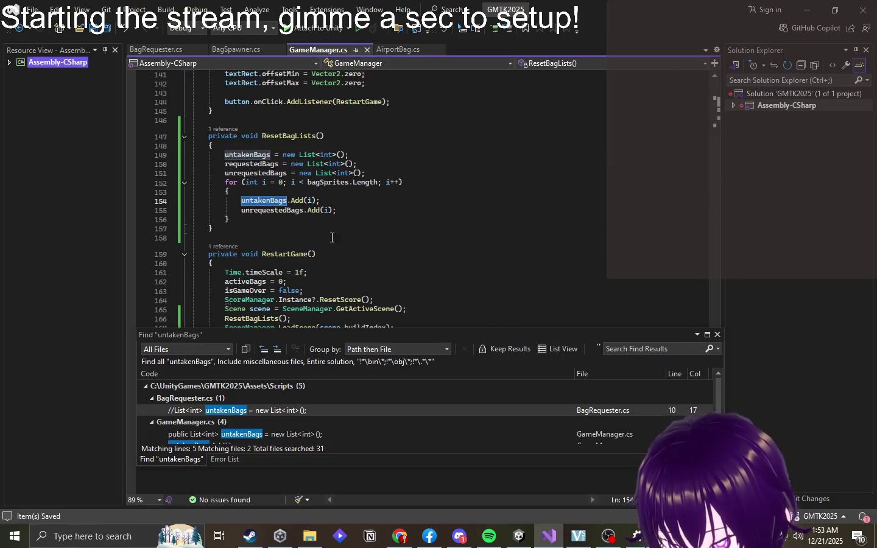
pyautogui.click(269, 156)
pyautogui.tripleClick(269, 154)
pyautogui.press('BackSpace')
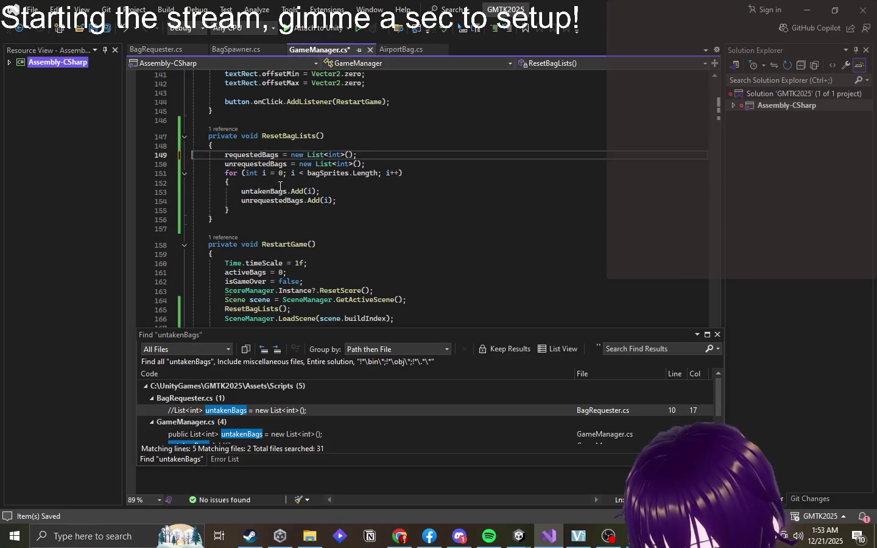
pyautogui.tripleClick(275, 193)
pyautogui.press('BackSpace')
pyautogui.scroll(20, 403, 219)
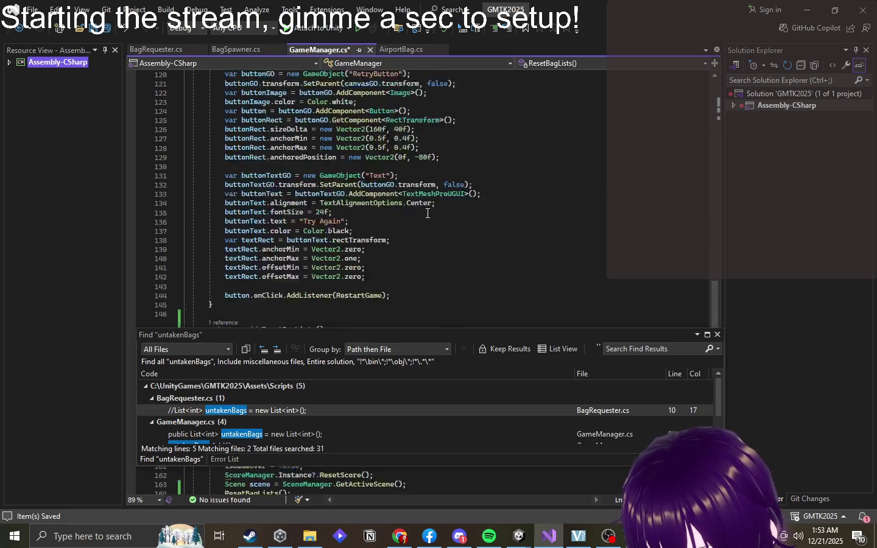
pyautogui.scroll(17, 410, 241)
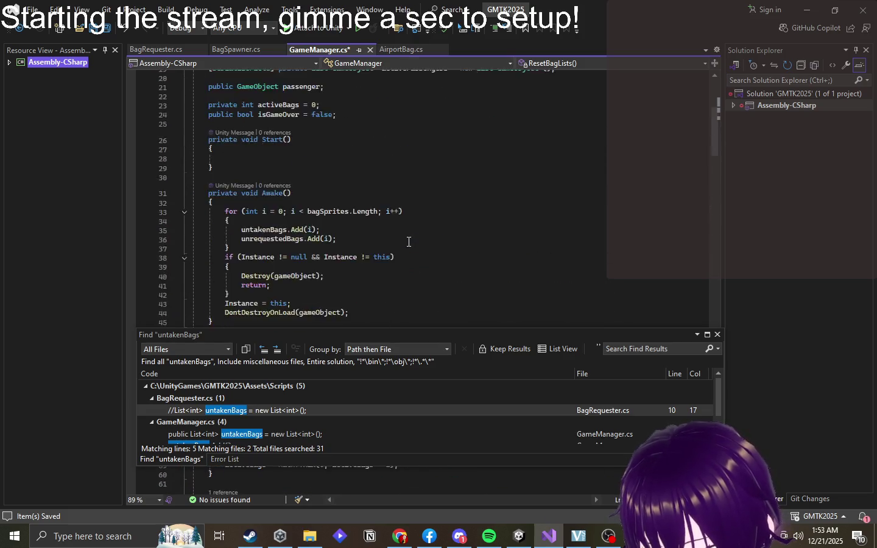
pyautogui.tripleClick(293, 209)
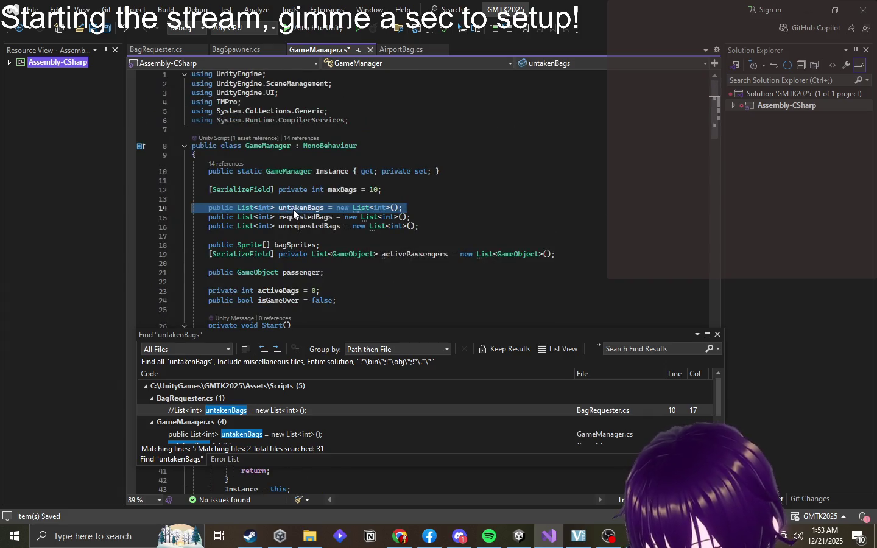
pyautogui.press('BackSpace')
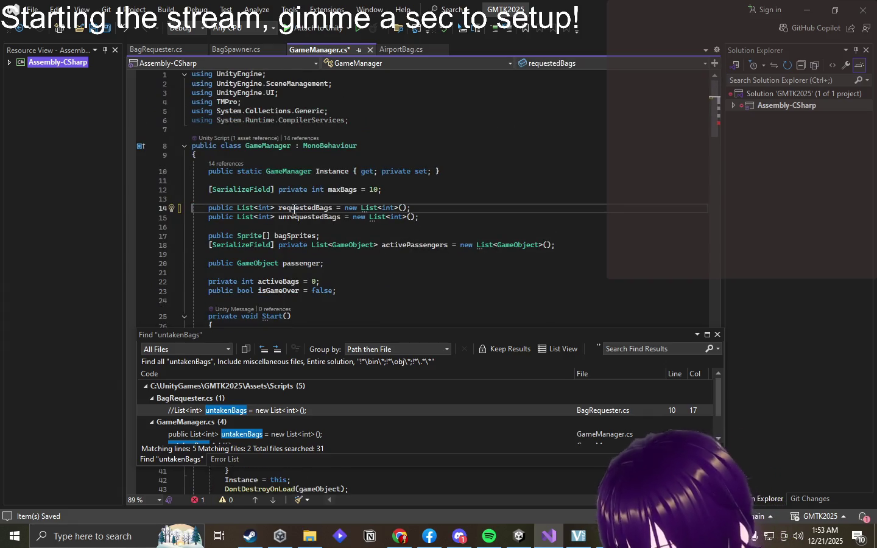
# - Delete the untakenBags.Add(i) line from Awake() in GameManager.cs
pyautogui.scroll(-15, 482, 284)
pyautogui.scroll(5, 449, 285)
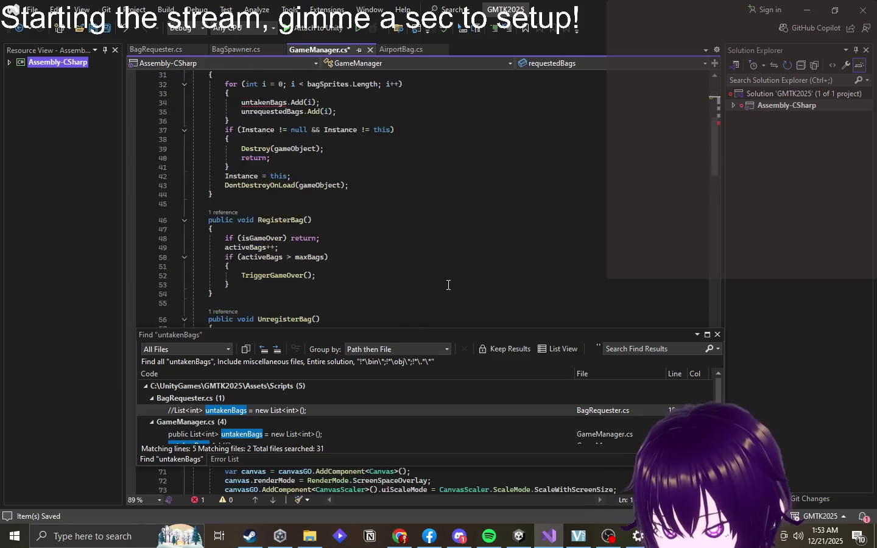
pyautogui.scroll(2, 449, 285)
pyautogui.click(282, 186)
pyautogui.tripleClick(281, 185)
pyautogui.press('Delete')
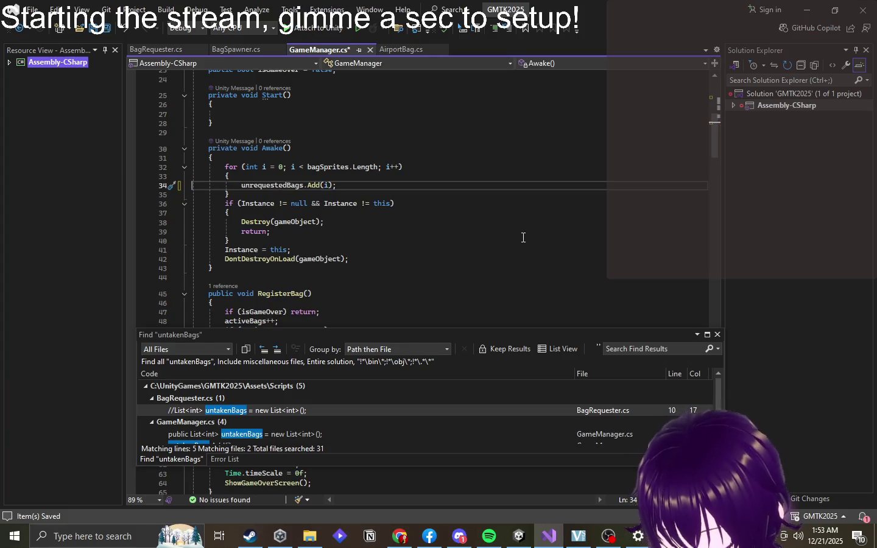
# - Re-run Find in Files to confirm 0 untakenBags matches, then close the find results and error list panels
pyautogui.hotkey('ctrl', 'shift', 'f')
pyautogui.click(724, 365)
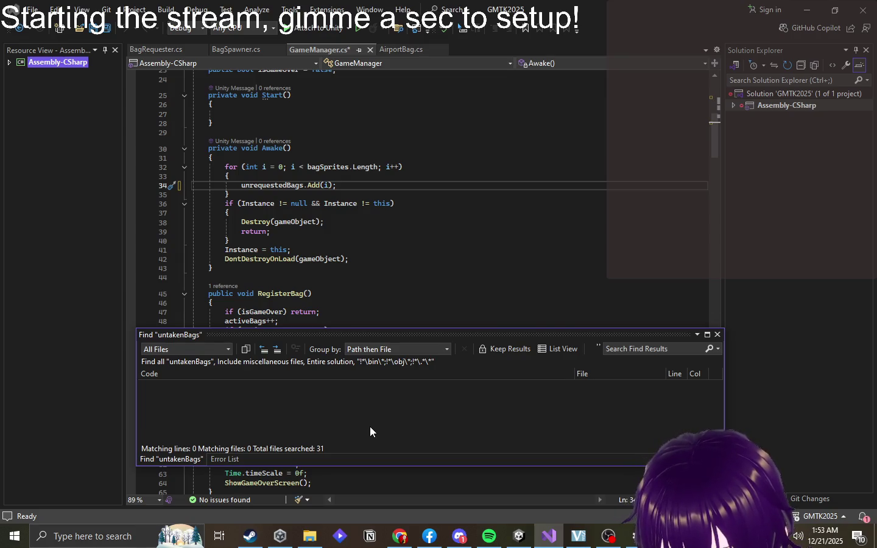
pyautogui.moveTo(493, 343)
pyautogui.mouseDown()
pyautogui.moveTo(495, 428)
pyautogui.moveTo(540, 529)
pyautogui.moveTo(542, 490)
pyautogui.moveTo(455, 481)
pyautogui.moveTo(440, 492)
pyautogui.mouseUp()
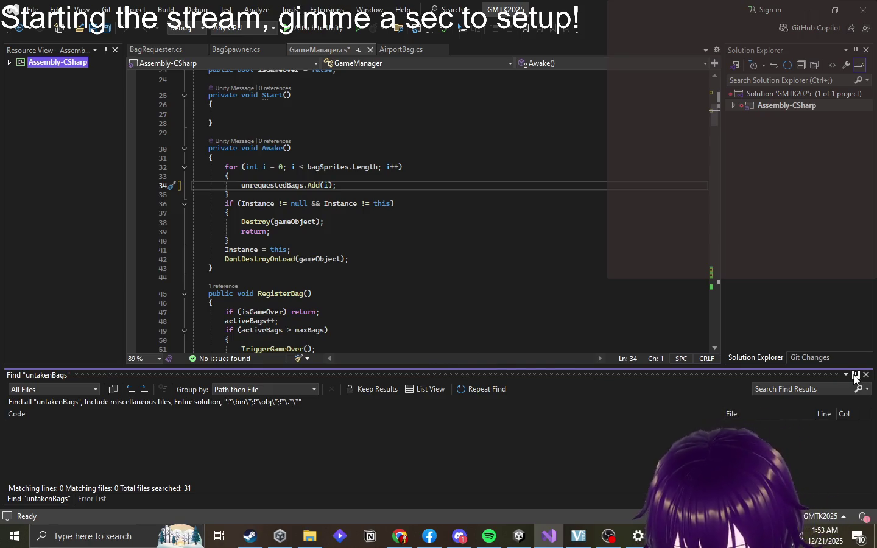
pyautogui.click(867, 375)
pyautogui.click(868, 375)
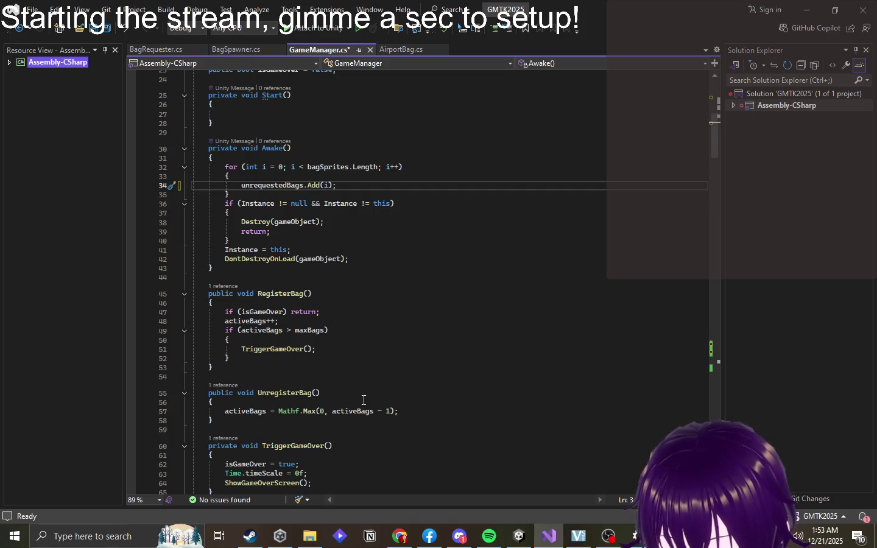
# - Review lines 52–54 around UnregisterBag() before returning to Unity
pyautogui.click(416, 367)
pyautogui.click(387, 379)
pyautogui.click(422, 392)
pyautogui.click(415, 376)
pyautogui.click(414, 366)
pyautogui.click(414, 360)
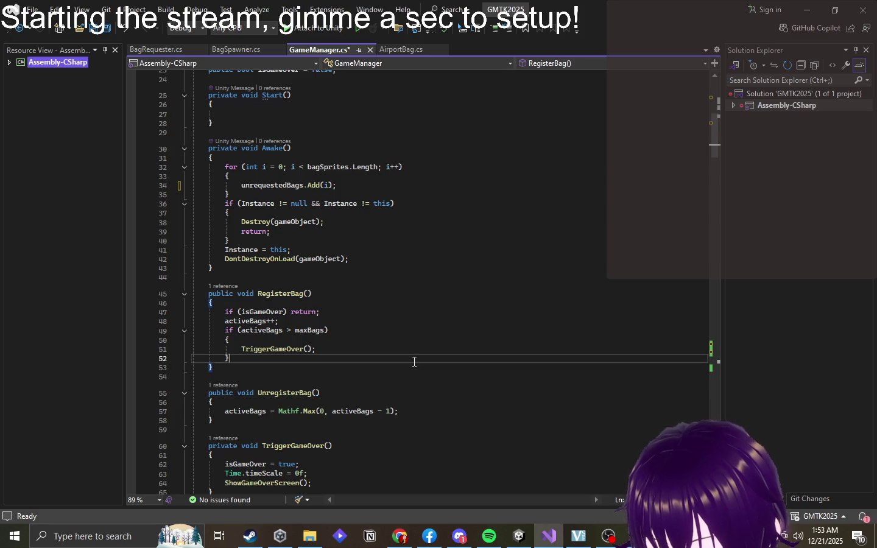
pyautogui.click(507, 533)
pyautogui.scroll(-6, 386, 261)
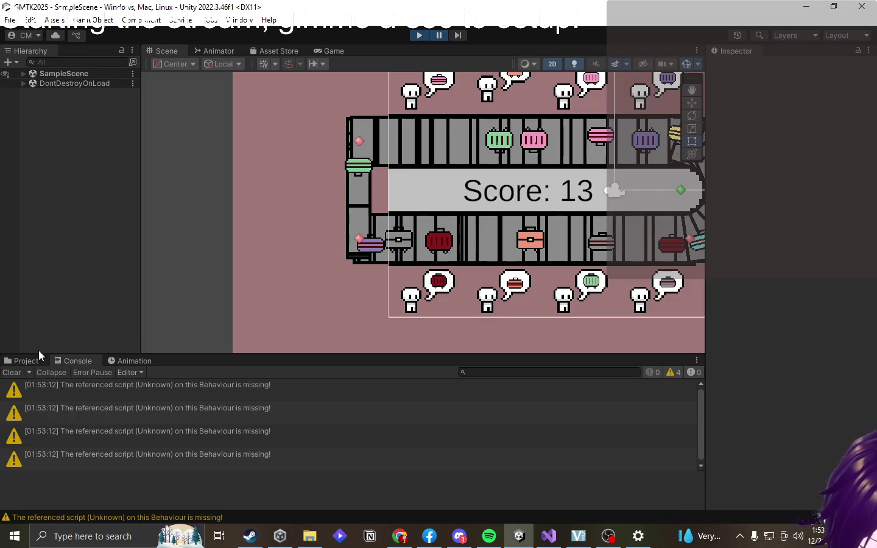
# - Switch the bottom panel from the Console to the Project view's Assets/Scripts folder
pyautogui.click(36, 359)
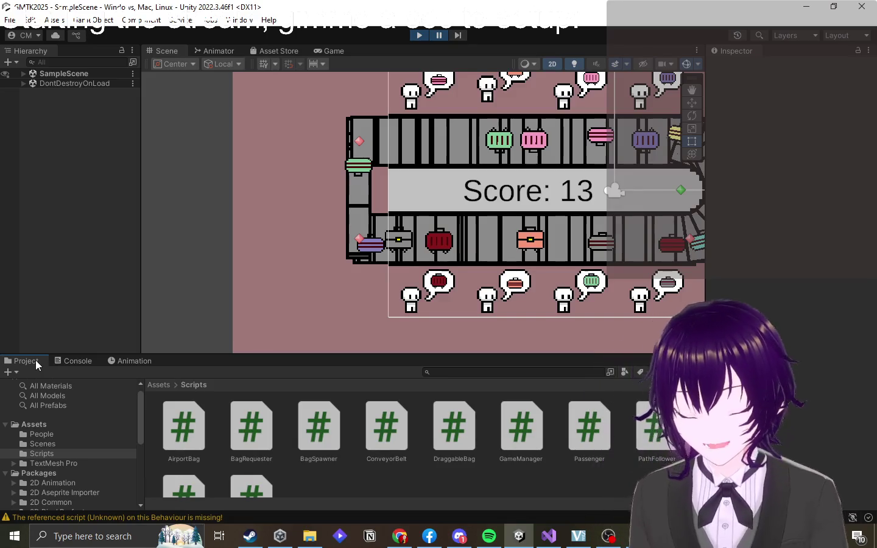
pyautogui.moveTo(576, 542)
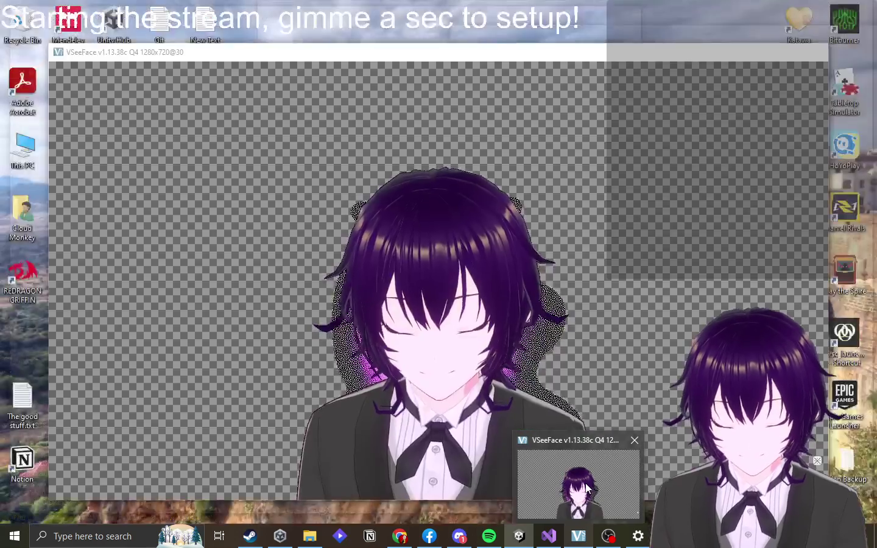
# - Bring OBS forward, close its stream information panel, and dismiss the follow-up notice
pyautogui.click(578, 487)
pyautogui.click(610, 539)
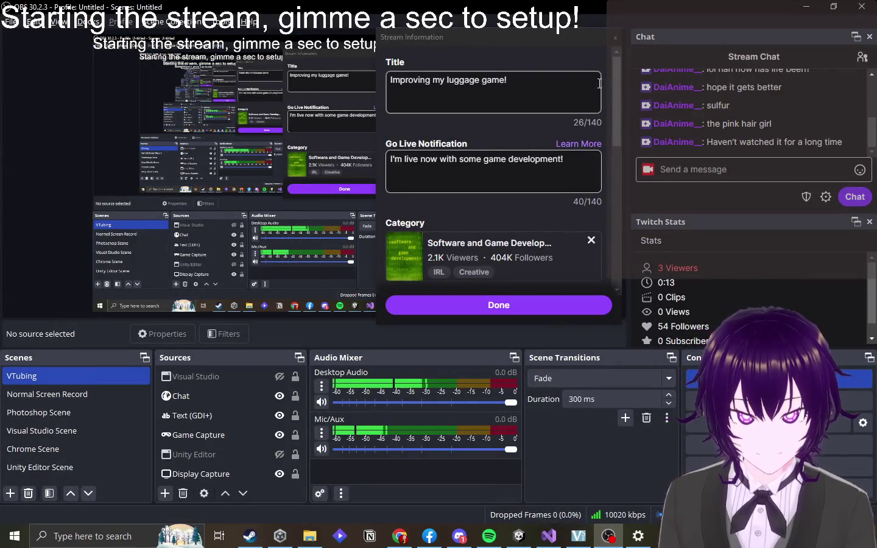
pyautogui.click(614, 38)
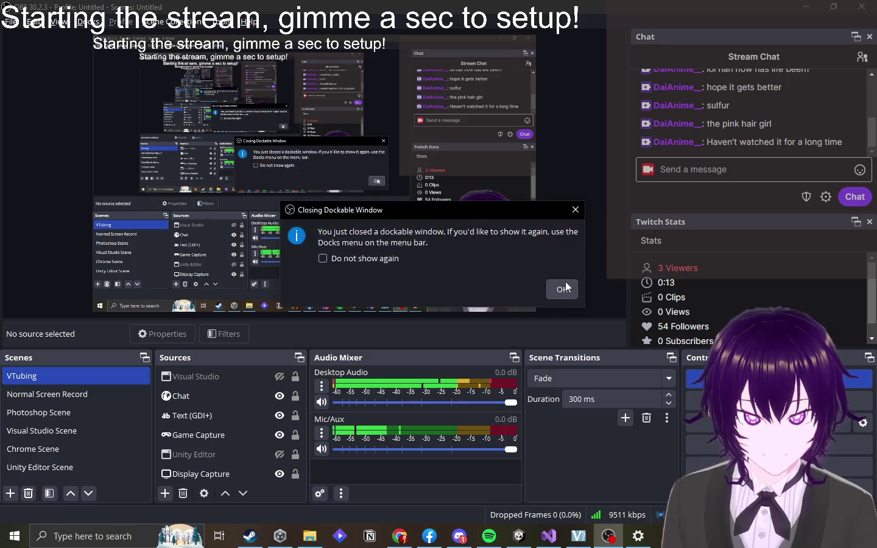
pyautogui.click(561, 286)
pyautogui.click(496, 305)
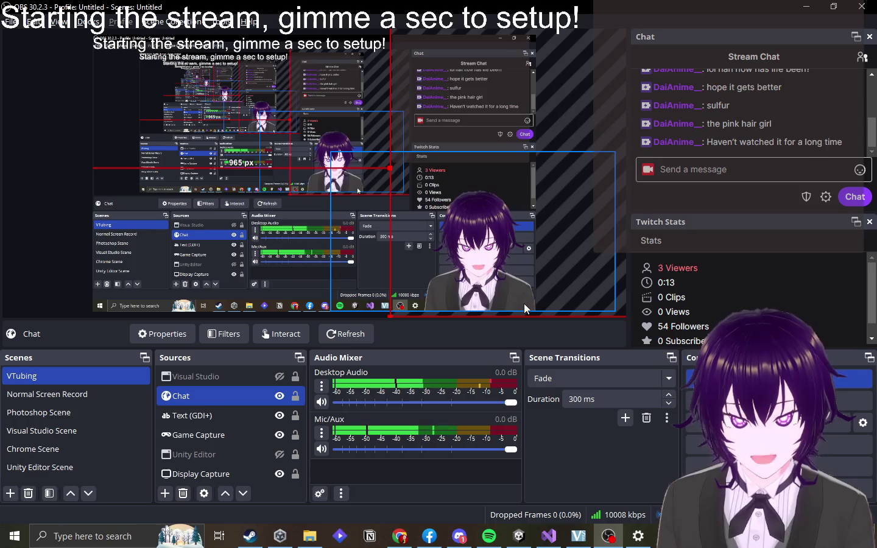
# - Move the avatar Game Capture left and enlarge it toward the top right in the layout
pyautogui.click(482, 286)
pyautogui.moveTo(486, 271); pyautogui.dragTo(432, 271)
pyautogui.moveTo(560, 152); pyautogui.dragTo(590, 123)
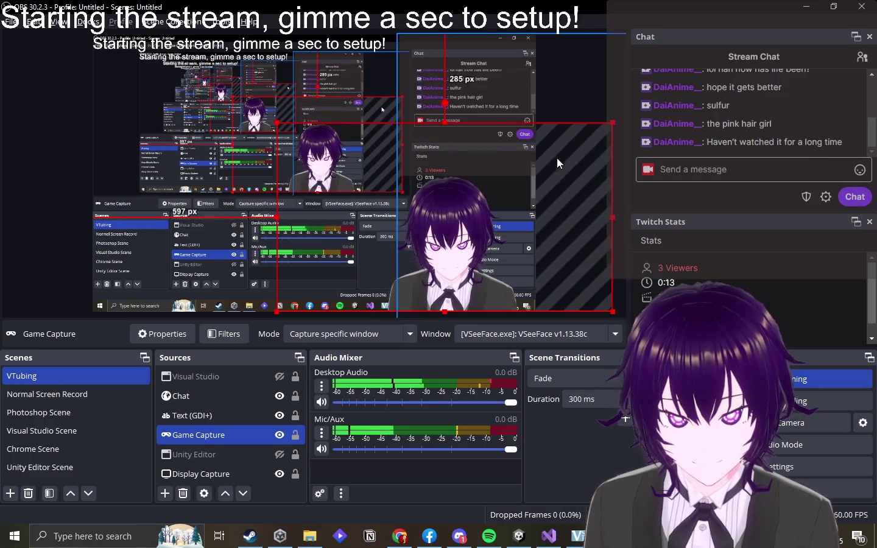
pyautogui.moveTo(455, 293); pyautogui.dragTo(452, 293)
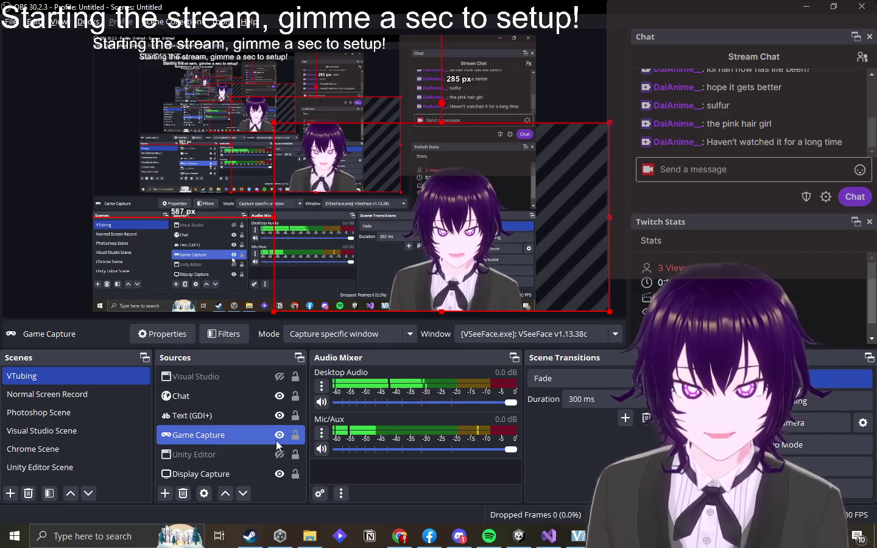
pyautogui.hotkey('alt', 'Tab')
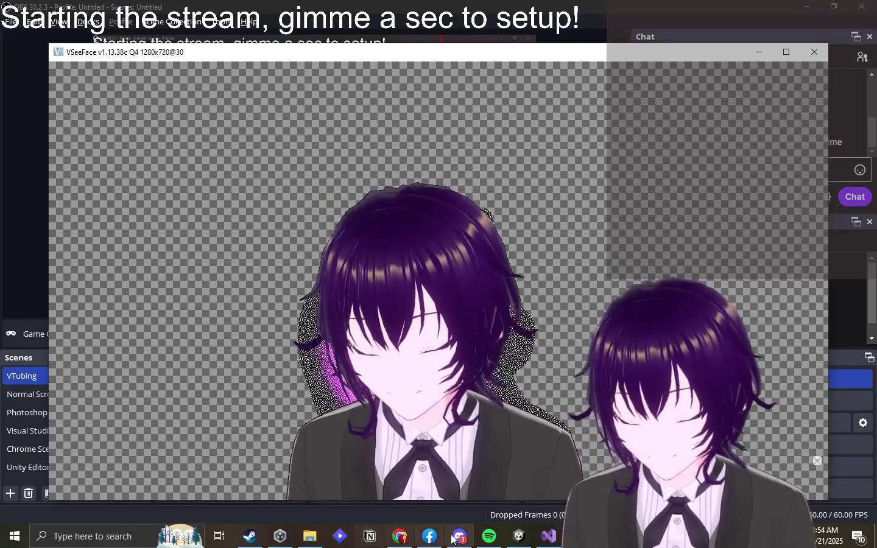
# - Bring OBS back in front, showing the VTubing preview with the captured VSeeFace avatar
pyautogui.moveTo(460, 536)
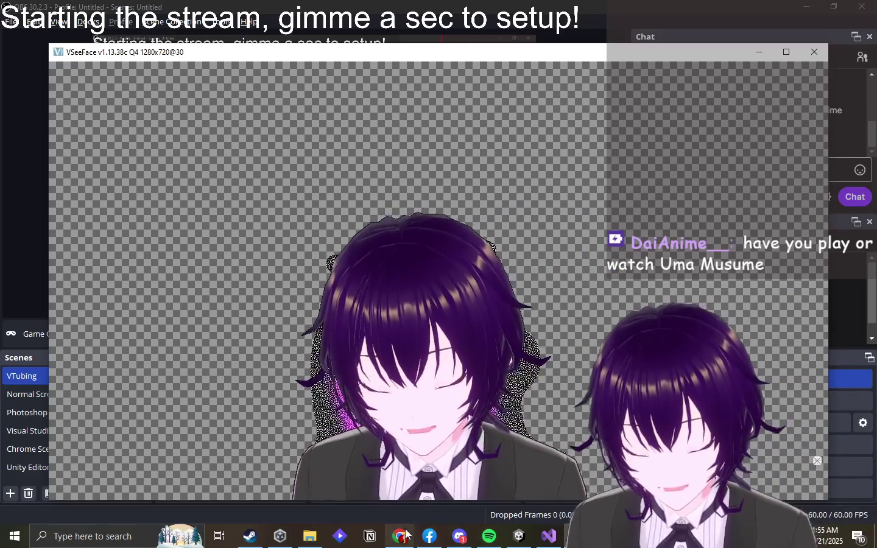
pyautogui.click(356, 518)
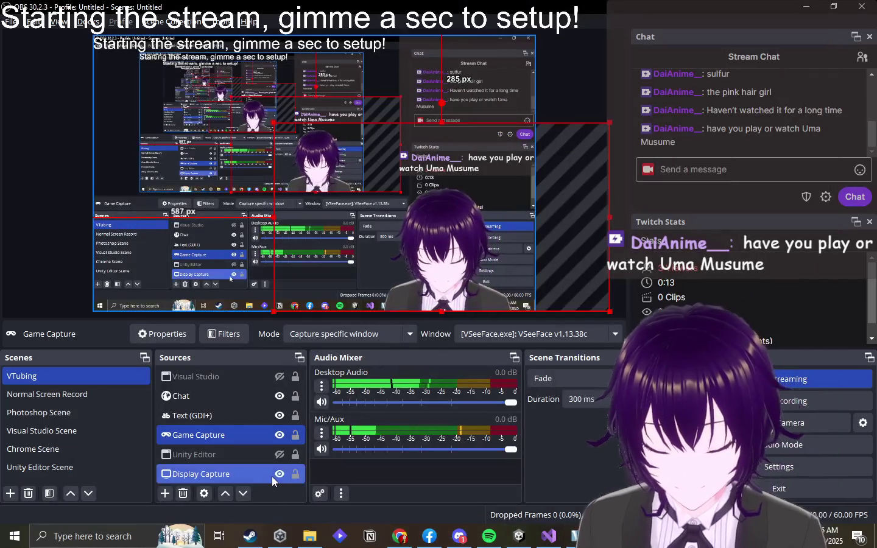
# - Toggle the OBS Display Capture source off and back on, then bring Unity and VSeeFace forward
pyautogui.click(277, 473)
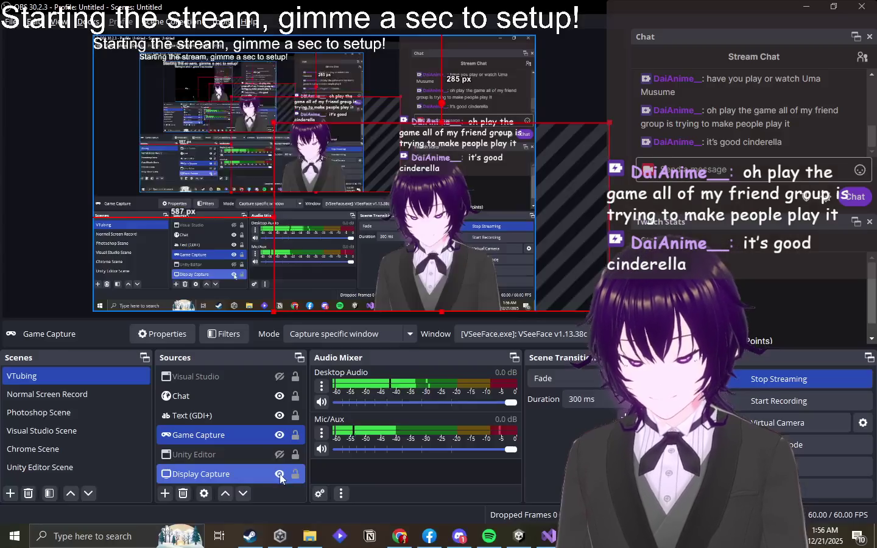
pyautogui.click(523, 536)
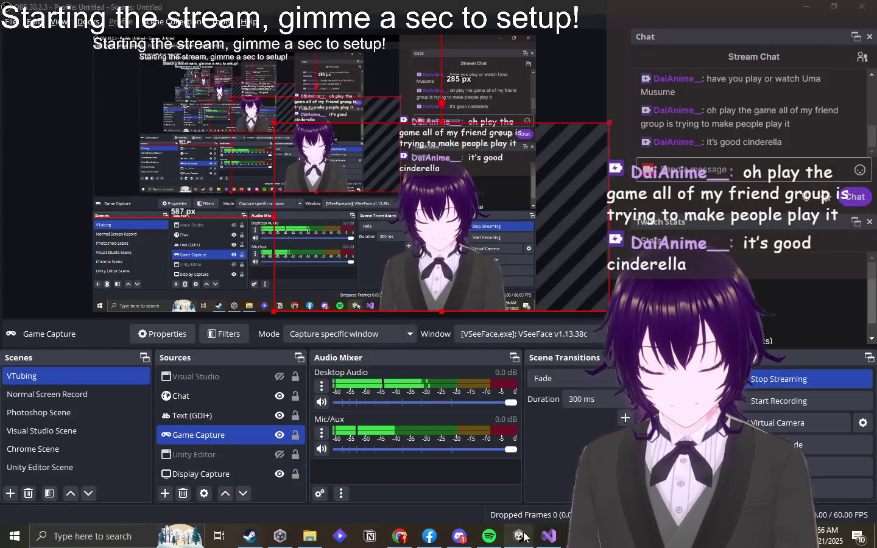
pyautogui.click(523, 536)
pyautogui.click(578, 535)
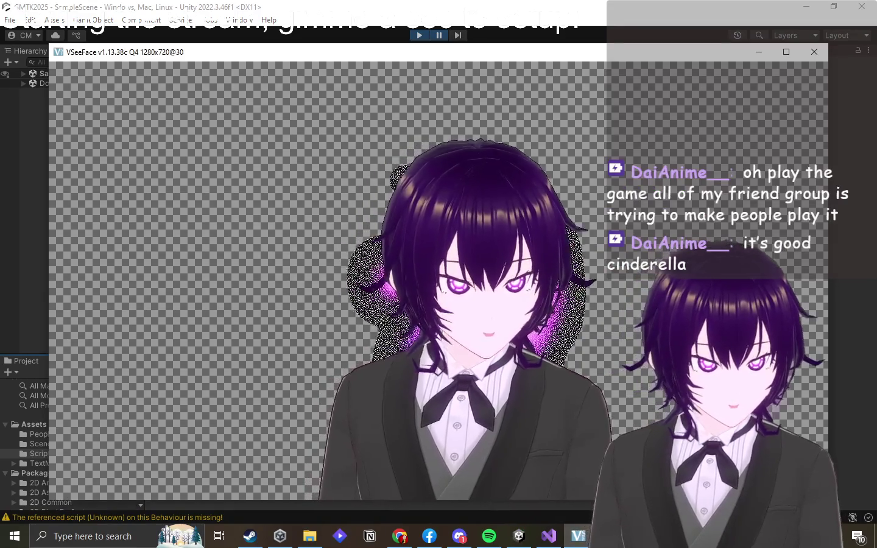
# - Minimize the VSeeFace avatar window so the Unity luggage scene at Score 13 shows
pyautogui.moveTo(816, 413)
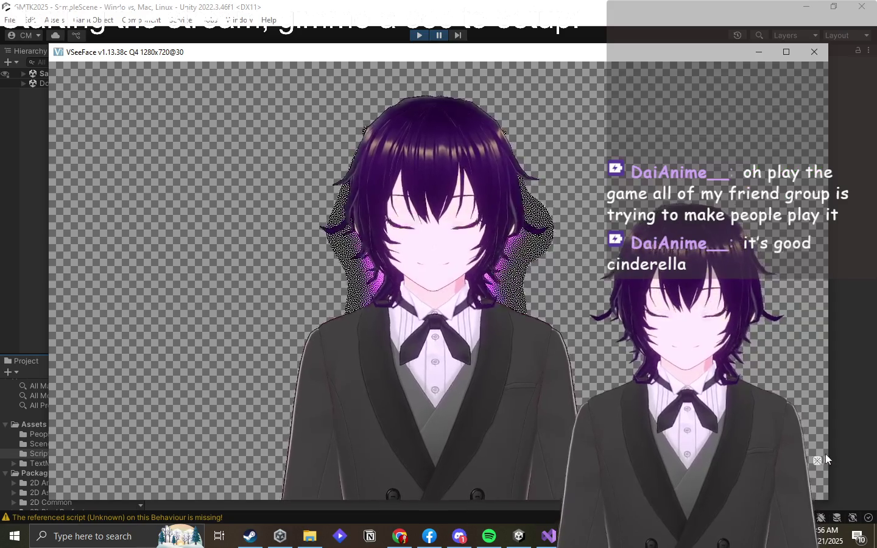
pyautogui.click(827, 453)
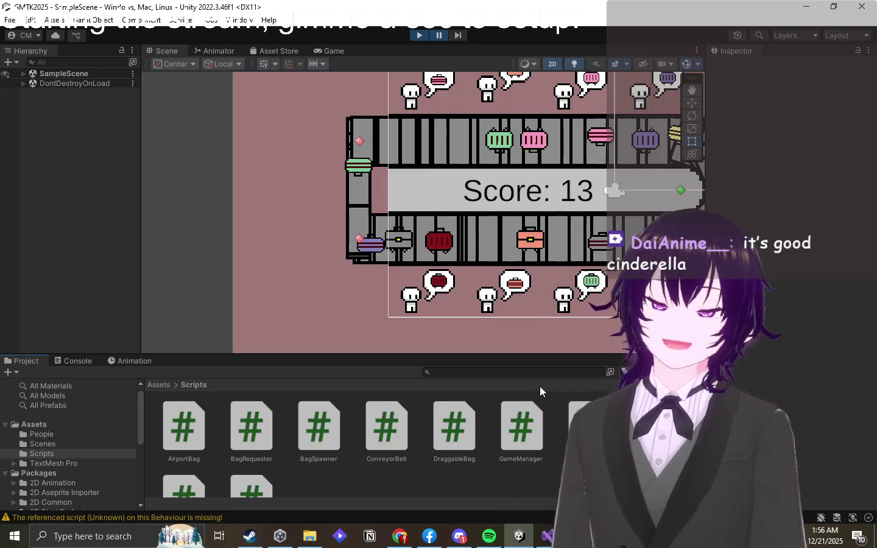
# - Pan and zoom the Scene view to frame the full conveyor board and passengers
pyautogui.scroll(-2, 508, 250)
pyautogui.moveTo(509, 250)
pyautogui.mouseDown()
pyautogui.moveTo(331, 271)
pyautogui.moveTo(326, 282)
pyautogui.mouseUp()
pyautogui.scroll(2, 330, 277)
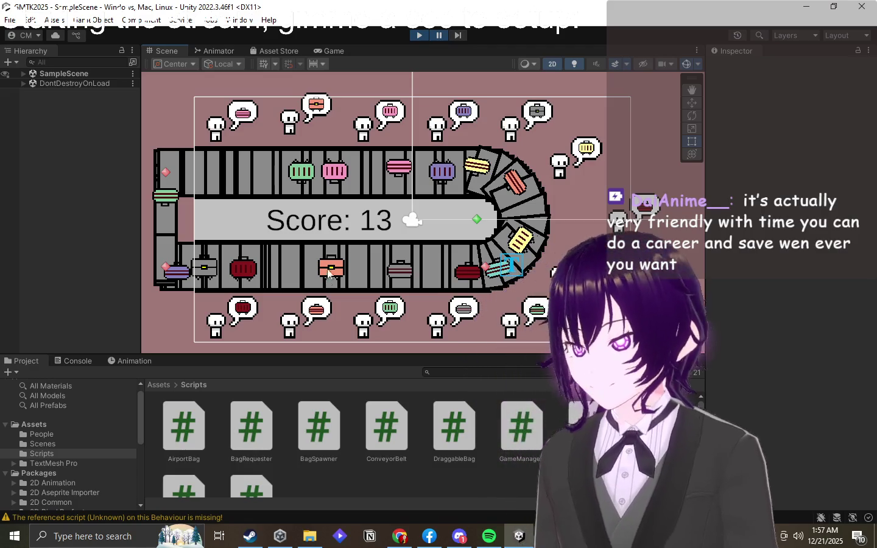
# - Cycle through VSeeFace and OBS back to Unity, then switch to the Game view
pyautogui.hotkey('alt', 'Tab')
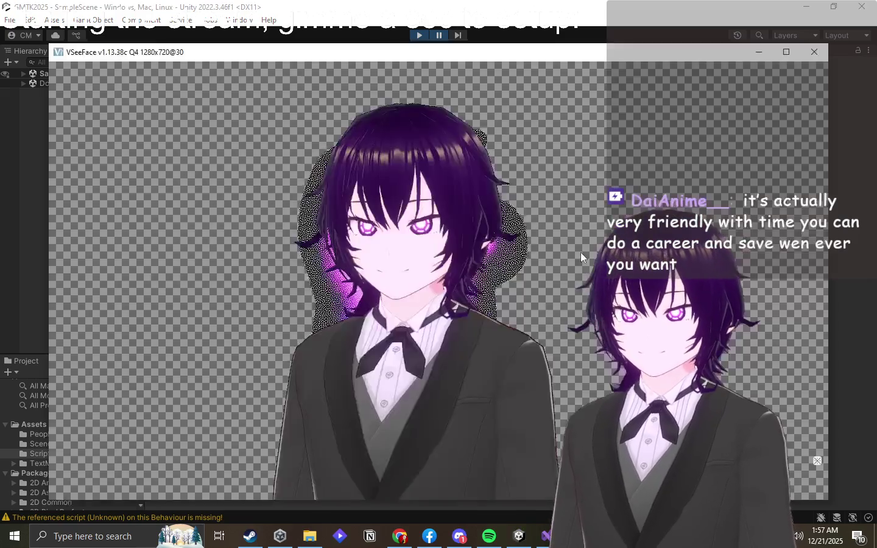
pyautogui.hotkey('alt', 'Tab')
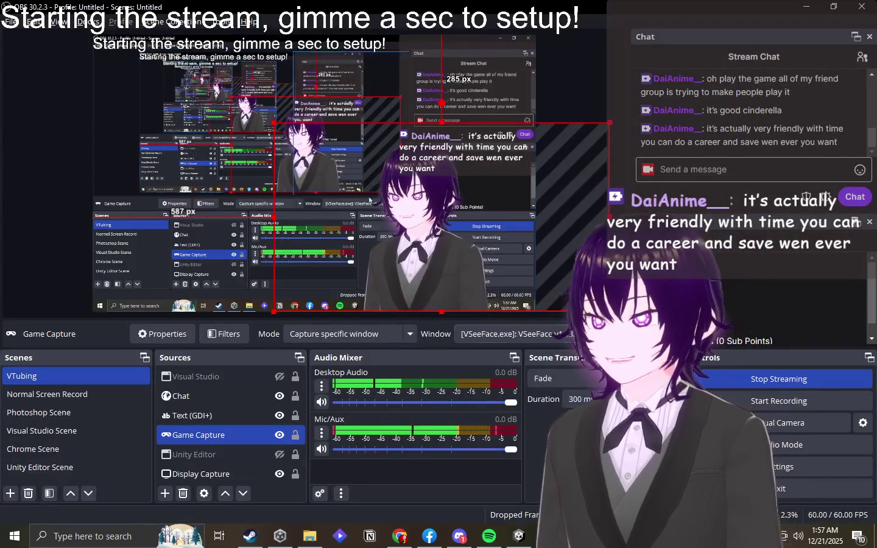
pyautogui.hotkey('alt', 'Tab')
pyautogui.press('Tab')
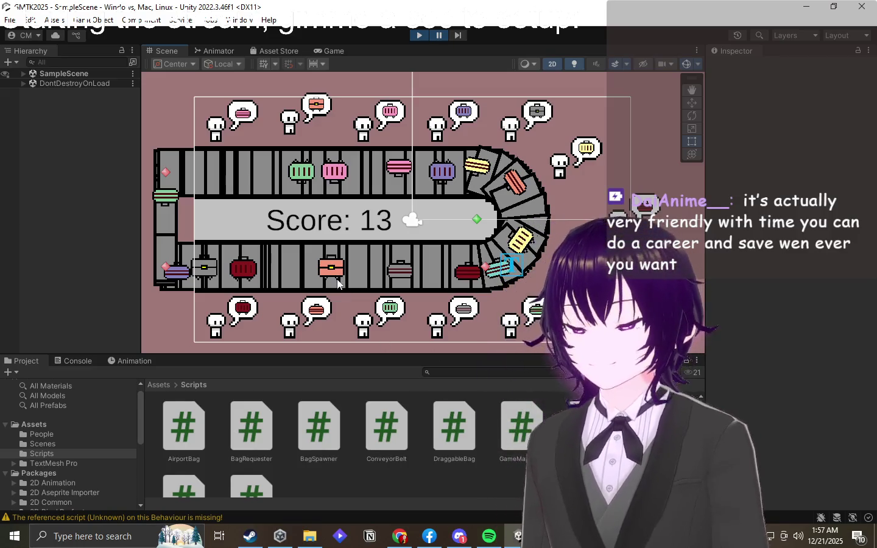
pyautogui.click(329, 50)
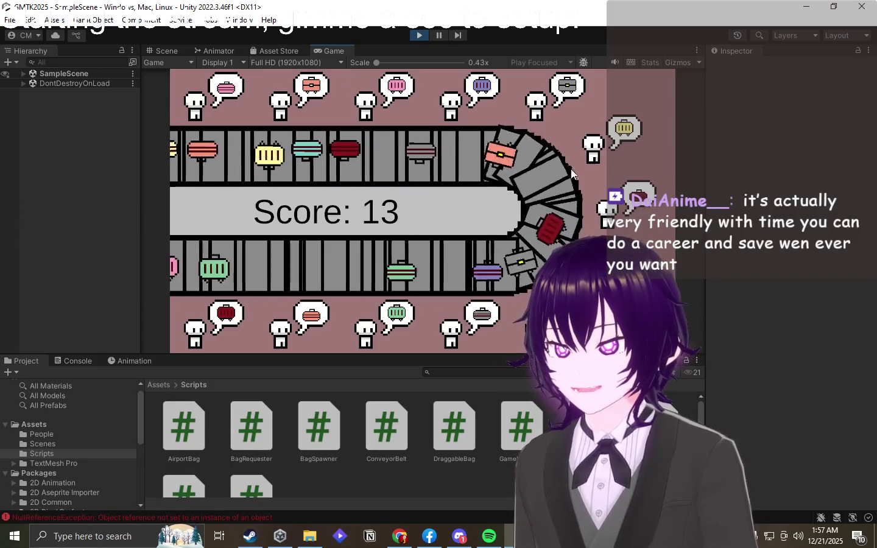
# - Deliver the salmon bag and coral briefcase, then open the BagSpawner null-reference error's source line
pyautogui.moveTo(440, 153); pyautogui.dragTo(315, 105)
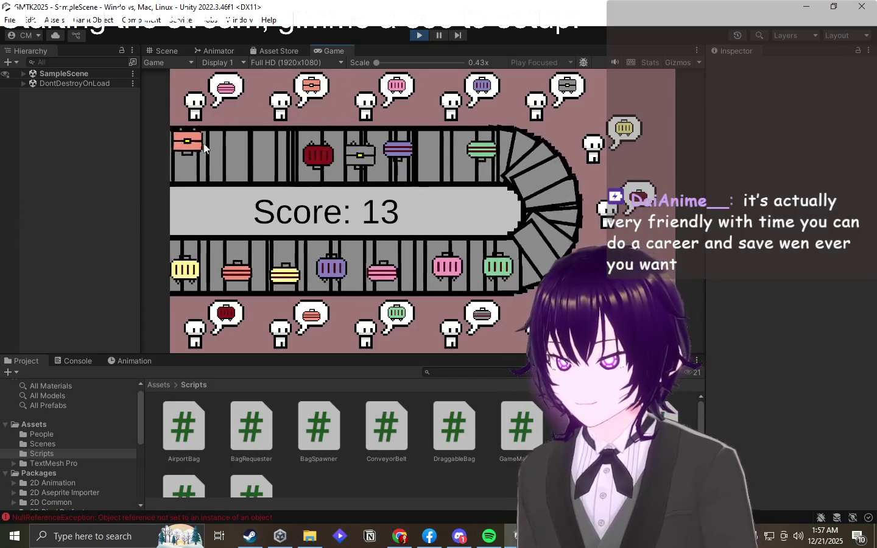
pyautogui.moveTo(277, 283); pyautogui.dragTo(311, 91)
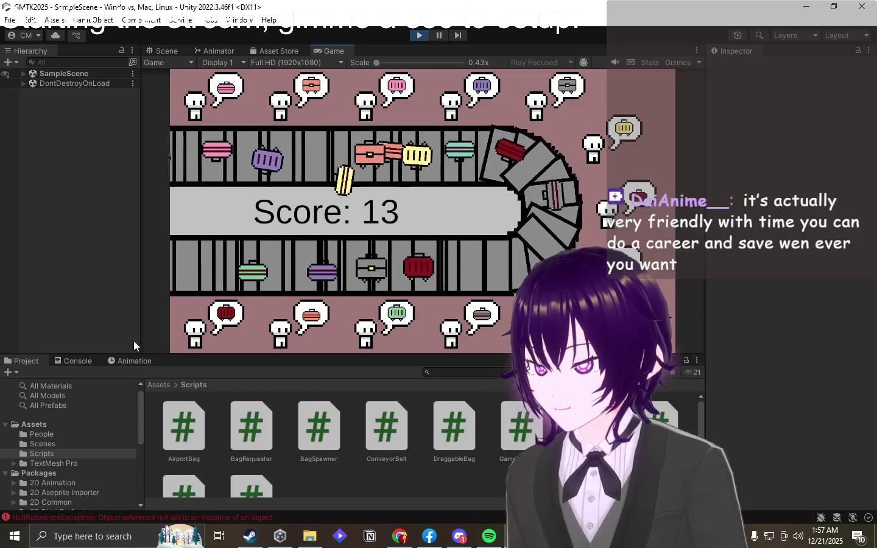
pyautogui.click(78, 360)
pyautogui.click(290, 459)
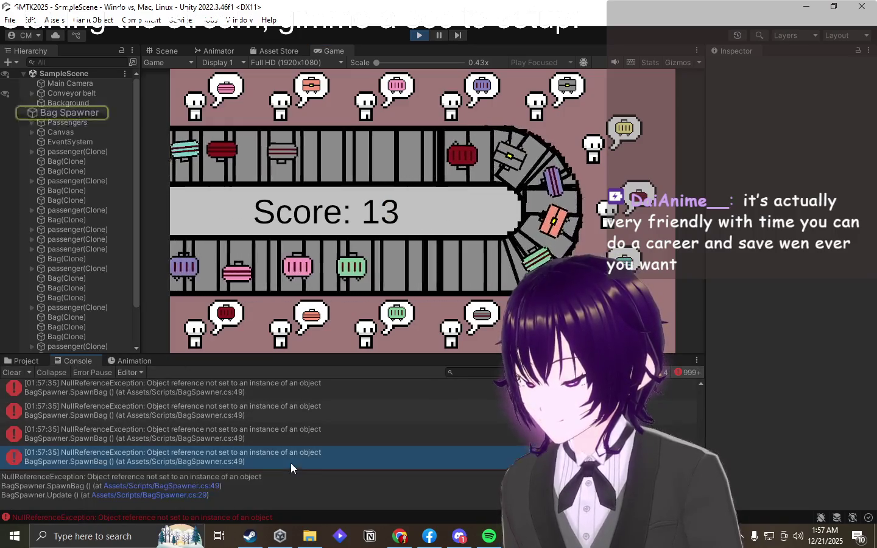
pyautogui.doubleClick(299, 422)
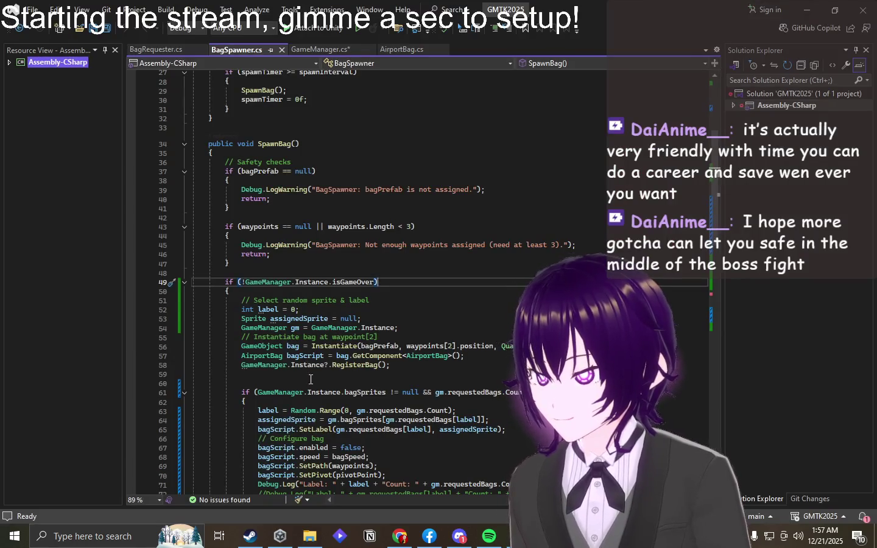
# - Inspect the Game Manager under DontDestroyOnLoad, then stop the playtest
pyautogui.hotkey('alt', 'Tab')
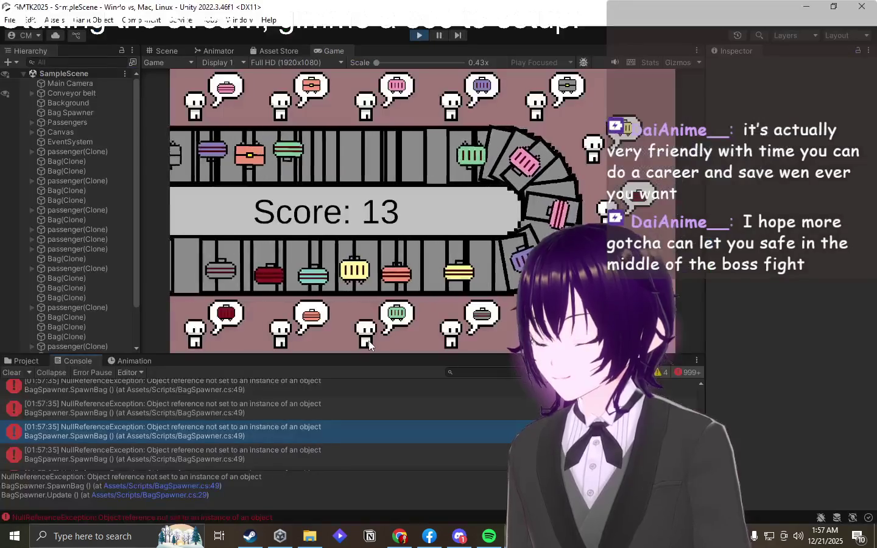
pyautogui.scroll(-5, 52, 314)
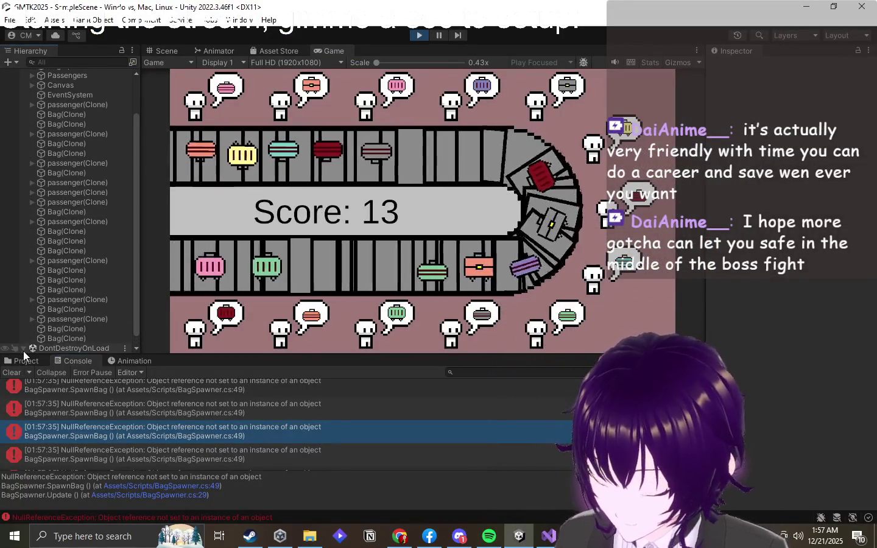
pyautogui.click(23, 349)
pyautogui.click(104, 348)
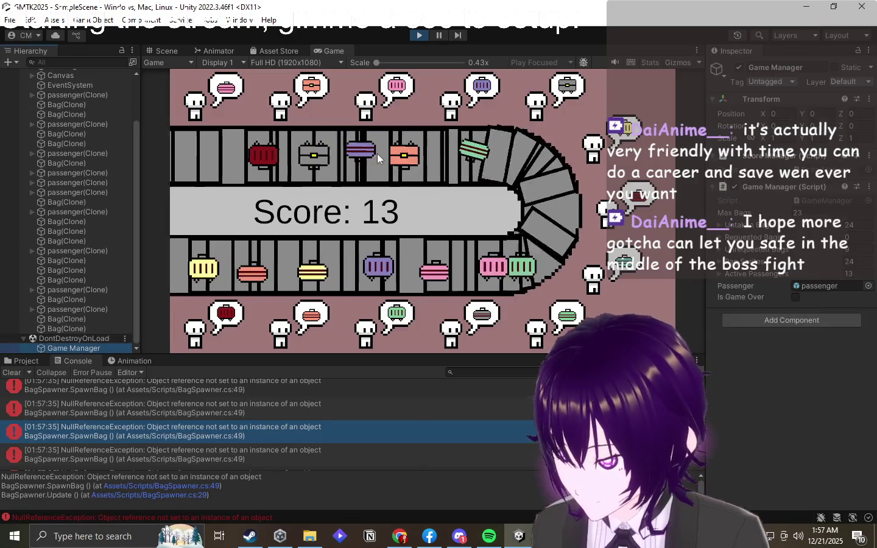
pyautogui.click(416, 38)
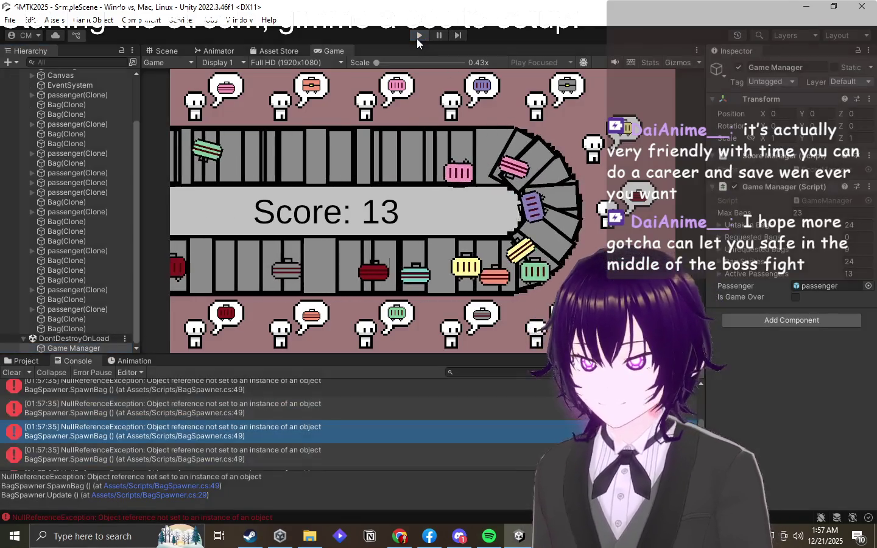
# - Restart play and deliver yellow, red, pink, teal, striped and green bags to matching passengers
pyautogui.click(416, 39)
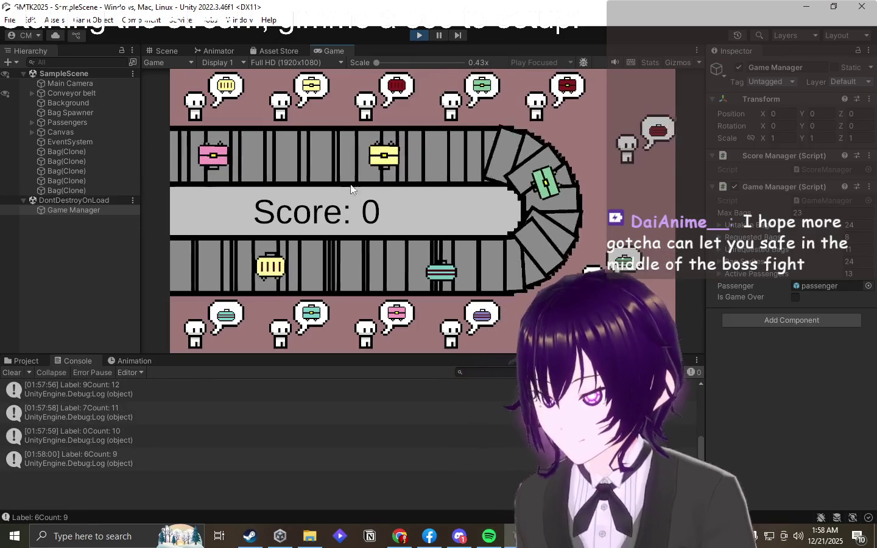
pyautogui.moveTo(308, 152); pyautogui.dragTo(323, 109)
pyautogui.moveTo(334, 156); pyautogui.dragTo(451, 106)
pyautogui.moveTo(311, 155)
pyautogui.mouseDown()
pyautogui.moveTo(235, 131)
pyautogui.moveTo(219, 101)
pyautogui.mouseUp()
pyautogui.moveTo(352, 156); pyautogui.dragTo(390, 97)
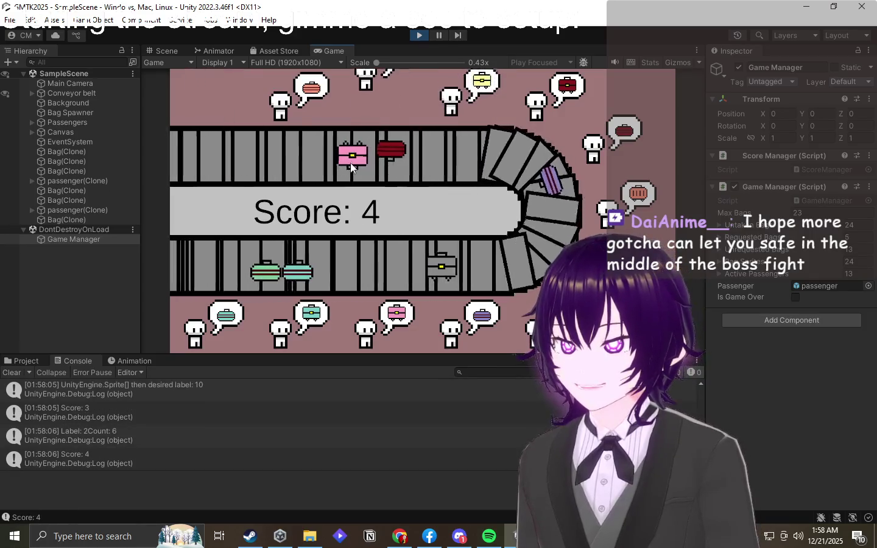
pyautogui.moveTo(350, 163); pyautogui.dragTo(397, 317)
pyautogui.moveTo(481, 272); pyautogui.dragTo(168, 319)
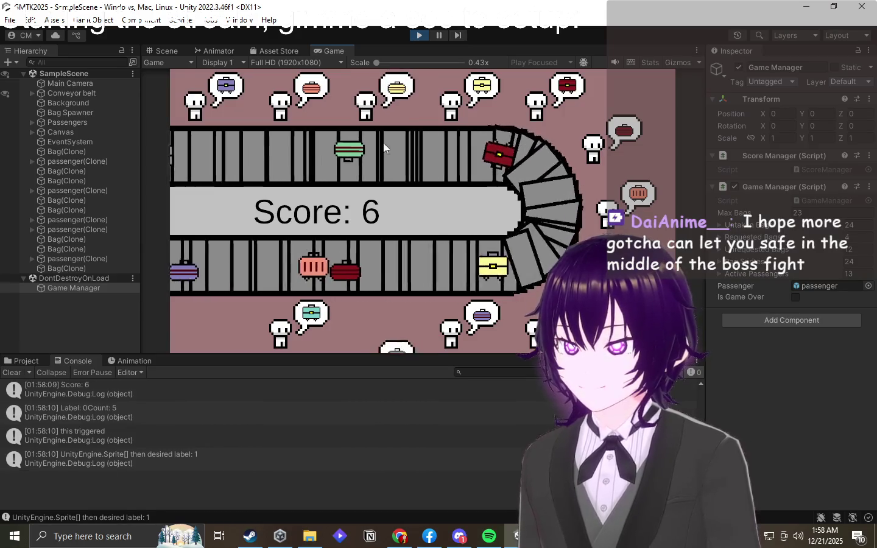
pyautogui.moveTo(469, 138); pyautogui.dragTo(464, 97)
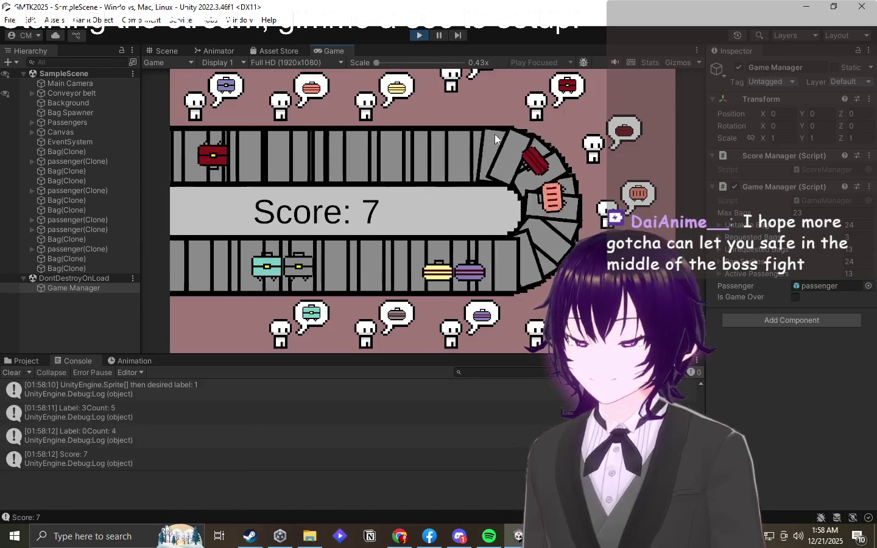
pyautogui.moveTo(365, 157); pyautogui.dragTo(596, 146)
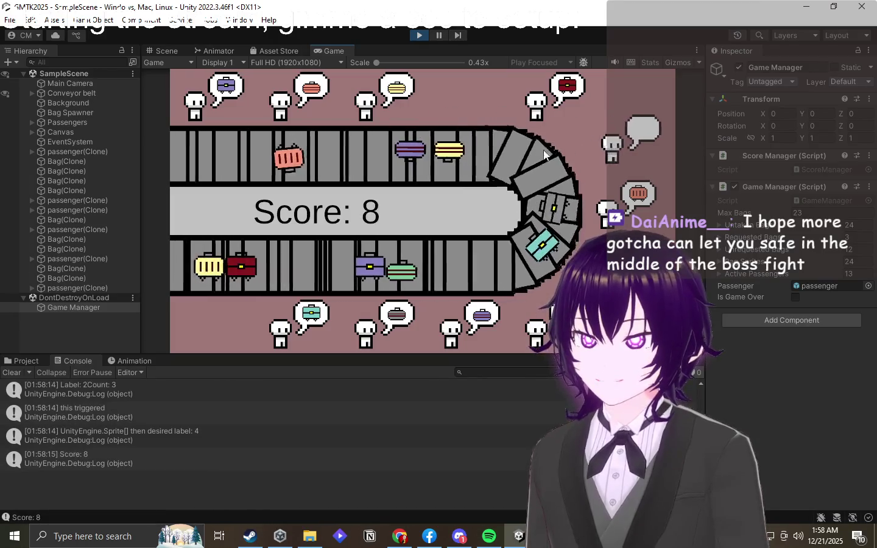
pyautogui.moveTo(360, 151); pyautogui.dragTo(385, 109)
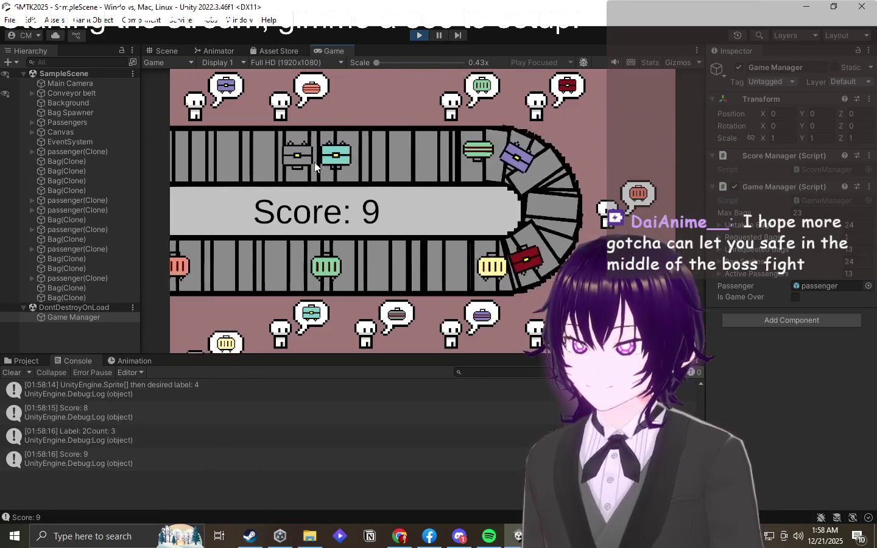
pyautogui.moveTo(500, 153)
pyautogui.mouseDown()
pyautogui.moveTo(483, 113)
pyautogui.moveTo(560, 97)
pyautogui.mouseUp()
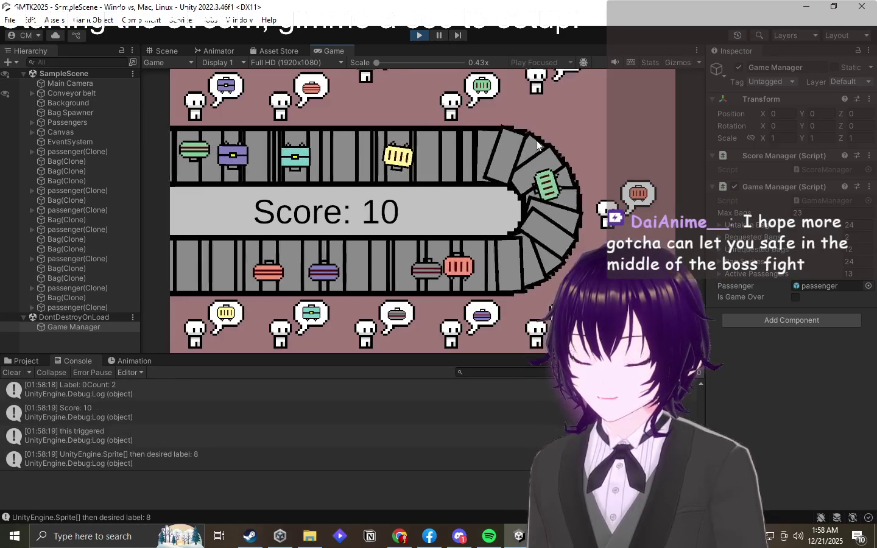
pyautogui.moveTo(552, 195); pyautogui.dragTo(609, 207)
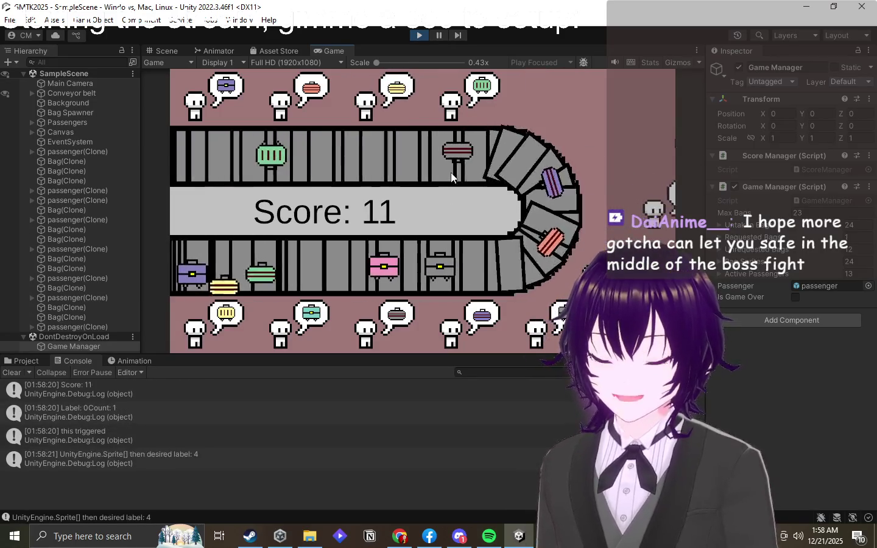
pyautogui.moveTo(384, 153); pyautogui.dragTo(412, 329)
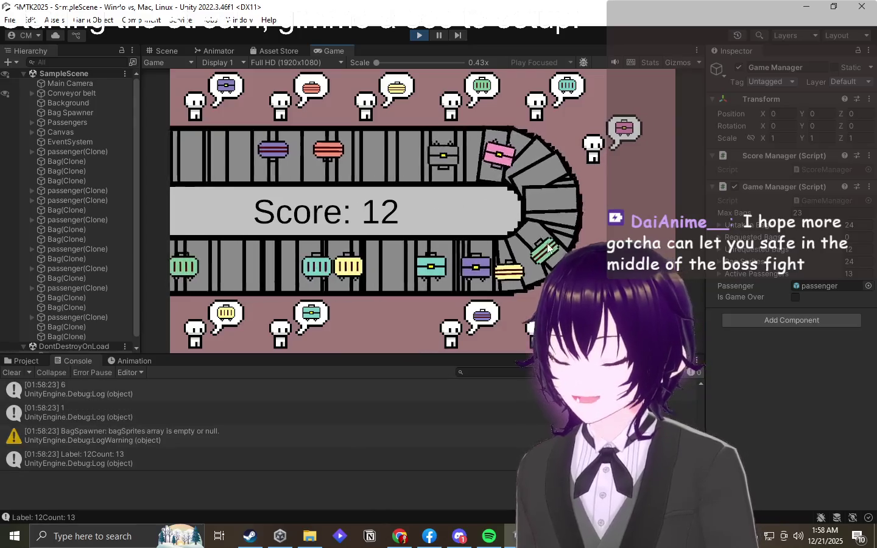
pyautogui.moveTo(547, 247); pyautogui.dragTo(481, 97)
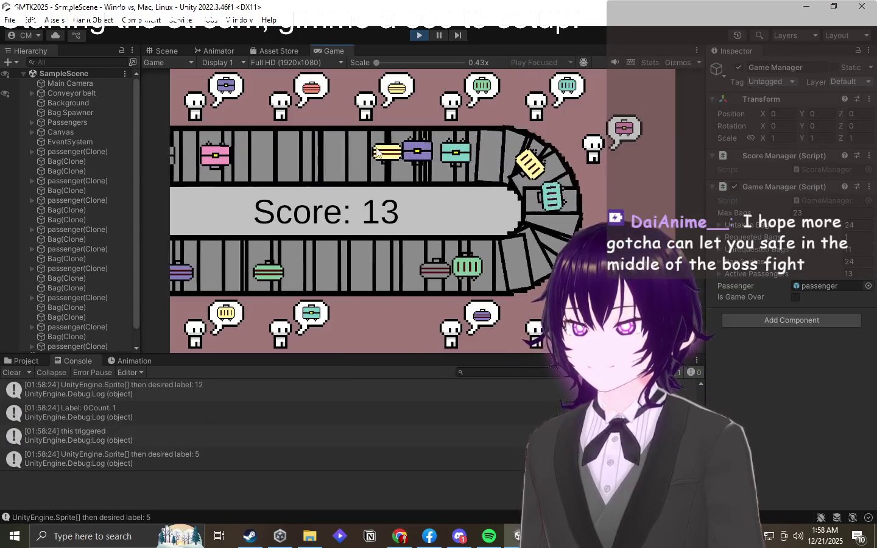
# - Keep delivering yellow, green, pink, red and teal bags, raising the score to 26
pyautogui.moveTo(376, 151); pyautogui.dragTo(368, 108)
pyautogui.moveTo(536, 201); pyautogui.dragTo(453, 113)
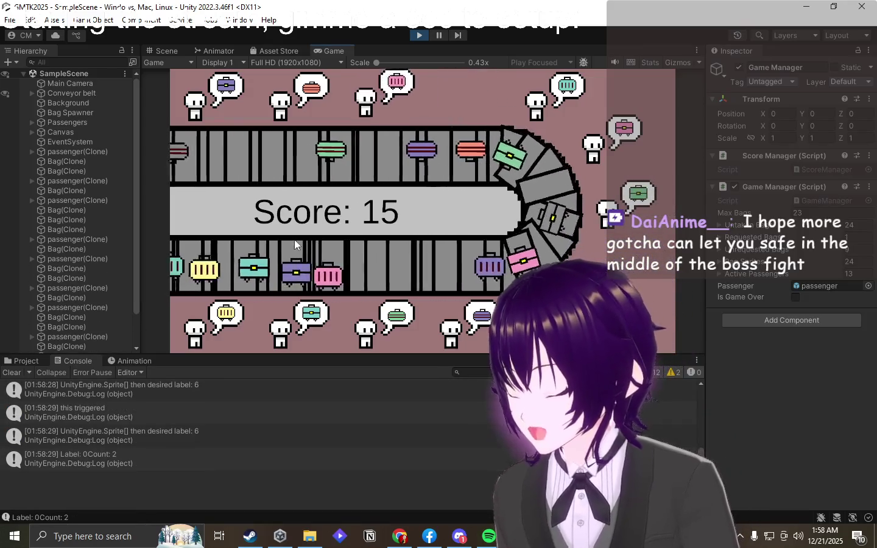
pyautogui.moveTo(548, 189)
pyautogui.mouseDown()
pyautogui.moveTo(476, 221)
pyautogui.moveTo(633, 207)
pyautogui.mouseUp()
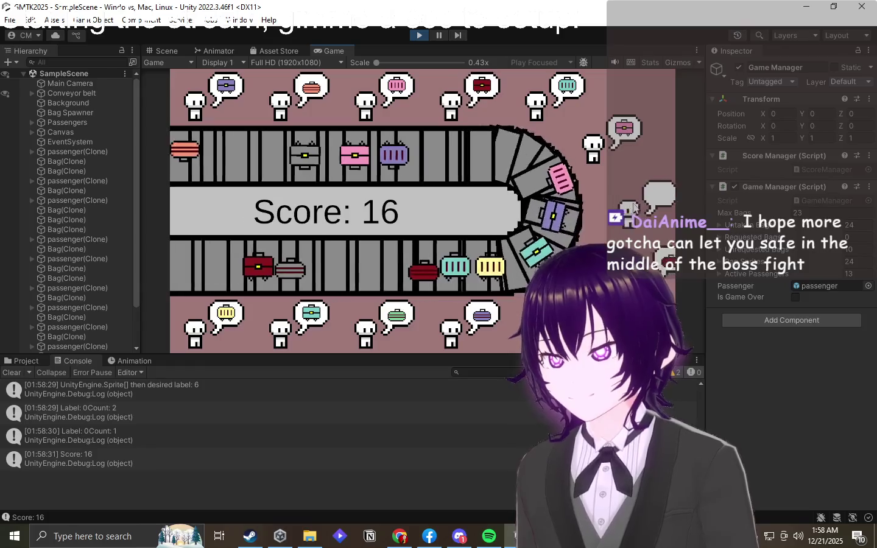
pyautogui.moveTo(413, 160); pyautogui.dragTo(372, 97)
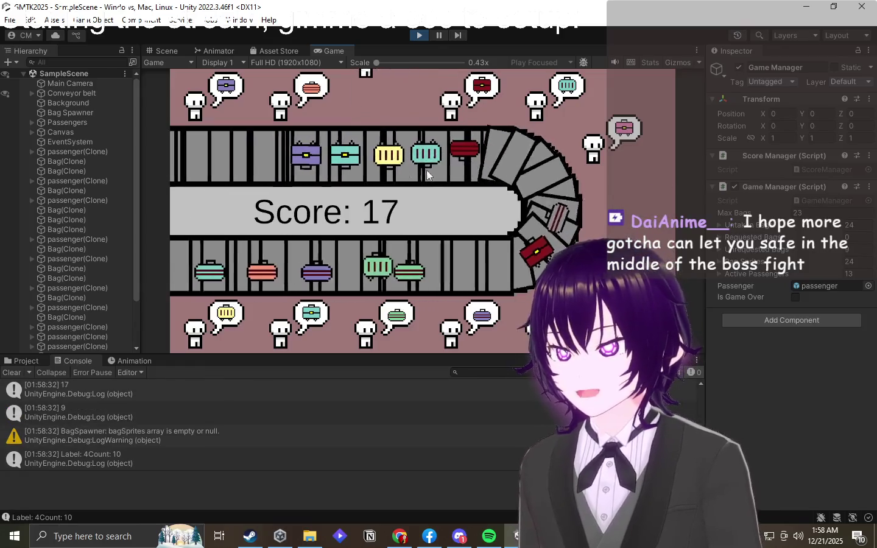
pyautogui.moveTo(381, 151)
pyautogui.mouseDown()
pyautogui.moveTo(481, 149)
pyautogui.moveTo(453, 100)
pyautogui.mouseUp()
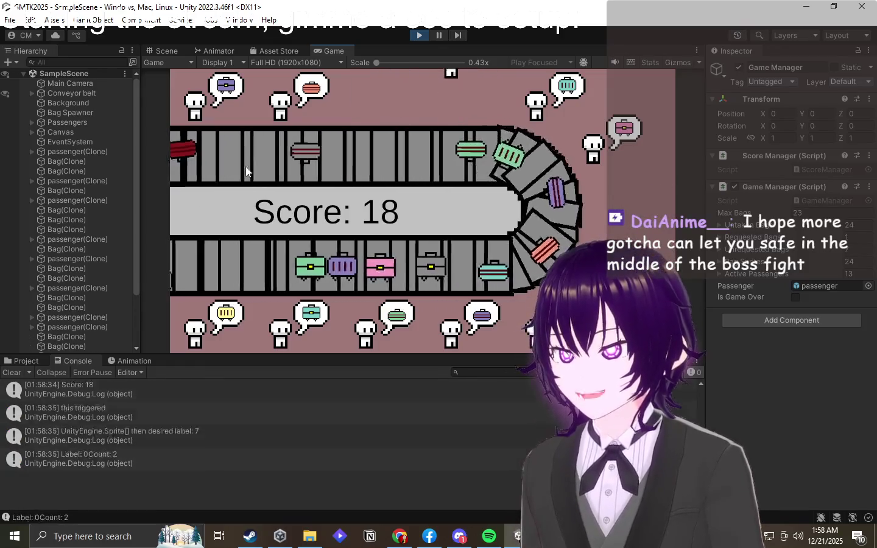
pyautogui.moveTo(249, 143)
pyautogui.mouseDown()
pyautogui.moveTo(421, 97)
pyautogui.moveTo(431, 144)
pyautogui.mouseUp()
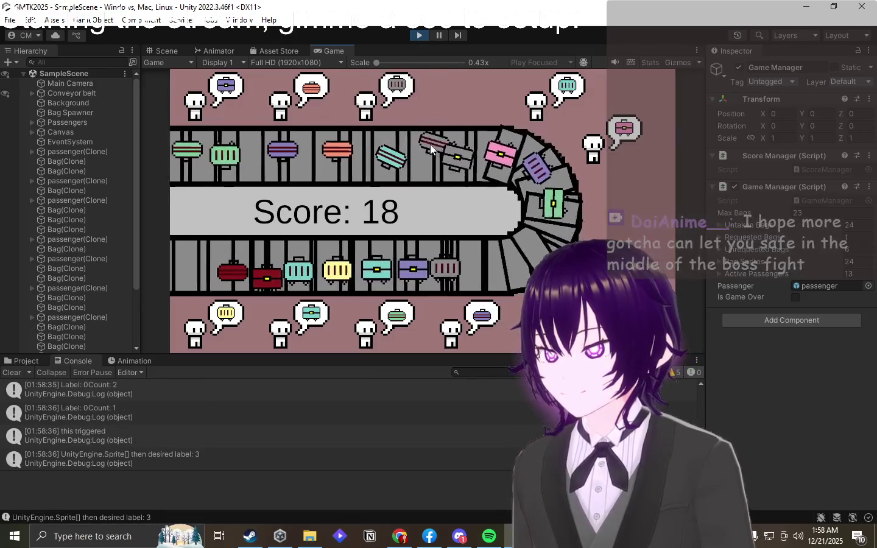
pyautogui.moveTo(486, 163)
pyautogui.mouseDown()
pyautogui.moveTo(400, 77)
pyautogui.moveTo(463, 150)
pyautogui.moveTo(633, 201)
pyautogui.mouseUp()
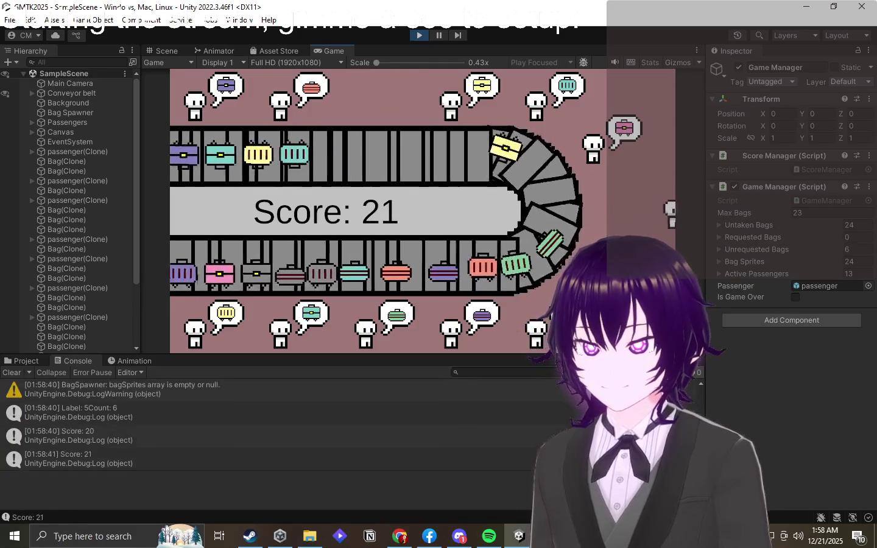
pyautogui.moveTo(419, 271); pyautogui.dragTo(535, 329)
pyautogui.moveTo(481, 275)
pyautogui.mouseDown()
pyautogui.moveTo(548, 184)
pyautogui.moveTo(624, 131)
pyautogui.mouseUp()
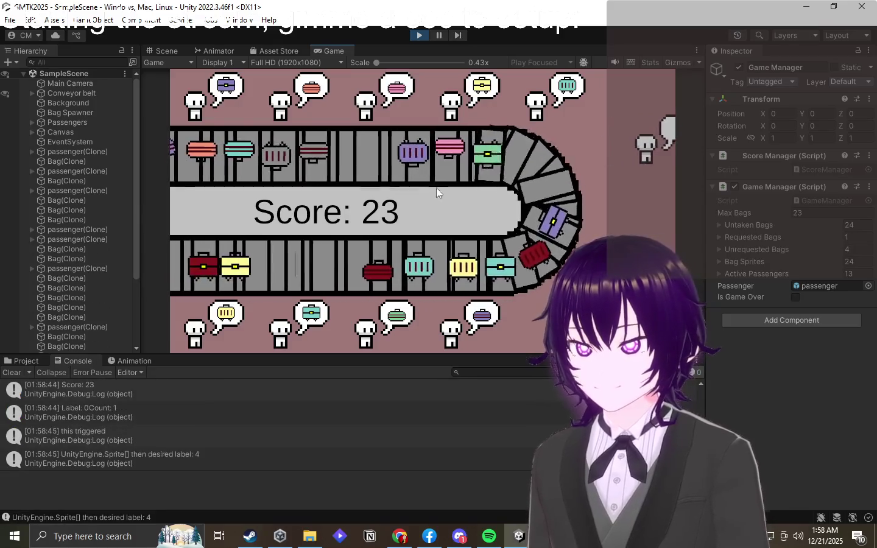
pyautogui.moveTo(447, 148); pyautogui.dragTo(396, 106)
pyautogui.moveTo(313, 266); pyautogui.dragTo(482, 124)
pyautogui.moveTo(458, 155); pyautogui.dragTo(550, 97)
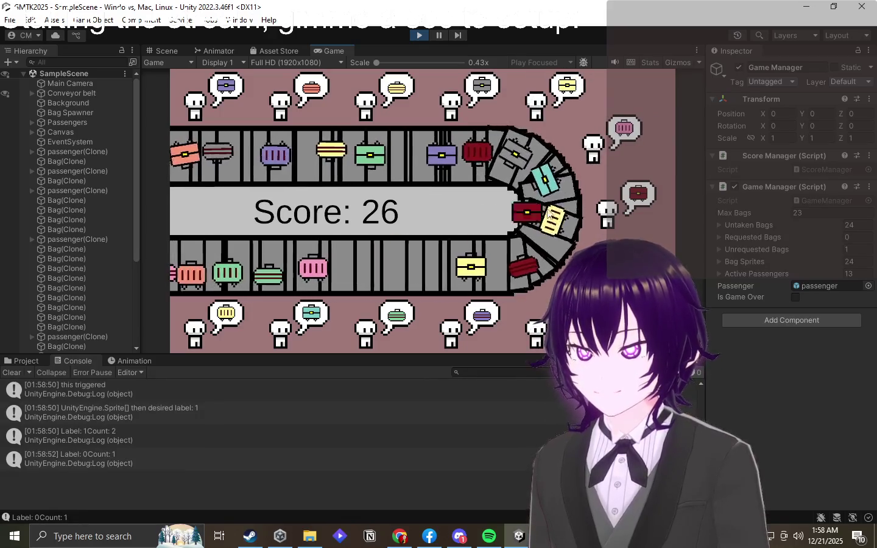
pyautogui.moveTo(529, 212); pyautogui.dragTo(609, 210)
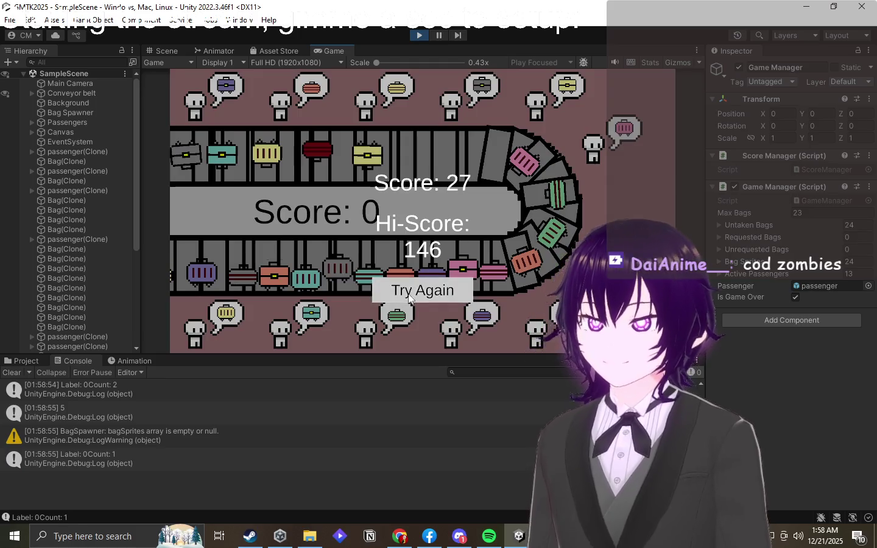
# - Restart with Try Again and deliver bags to passengers until the round ends at Score 11
pyautogui.click(409, 294)
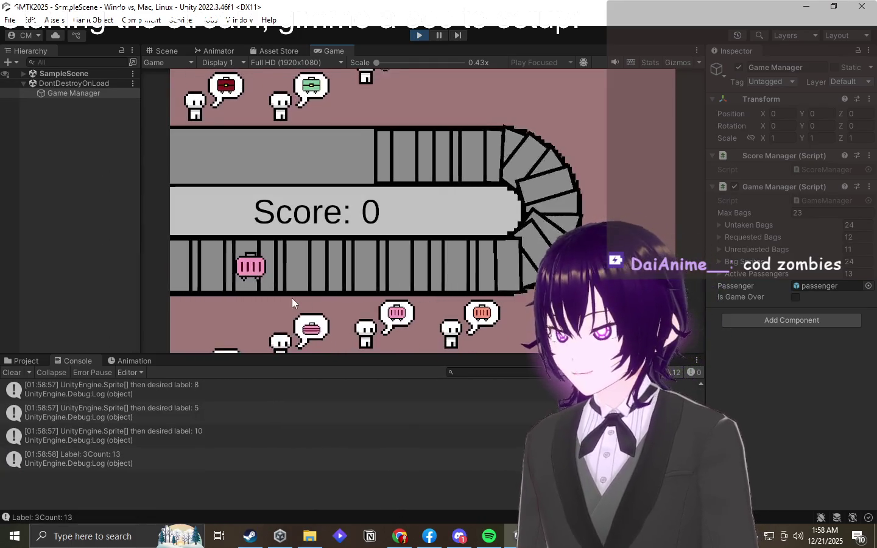
pyautogui.moveTo(322, 270); pyautogui.dragTo(403, 303)
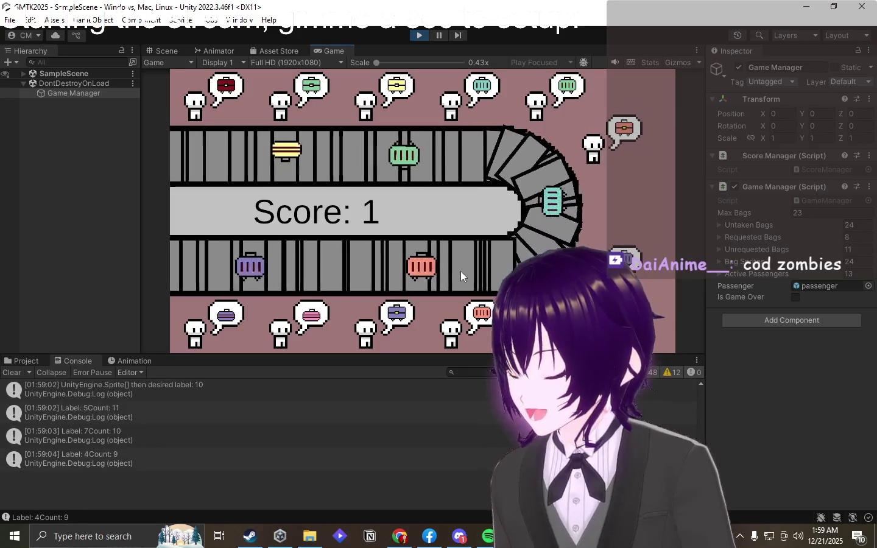
pyautogui.moveTo(426, 268); pyautogui.dragTo(454, 325)
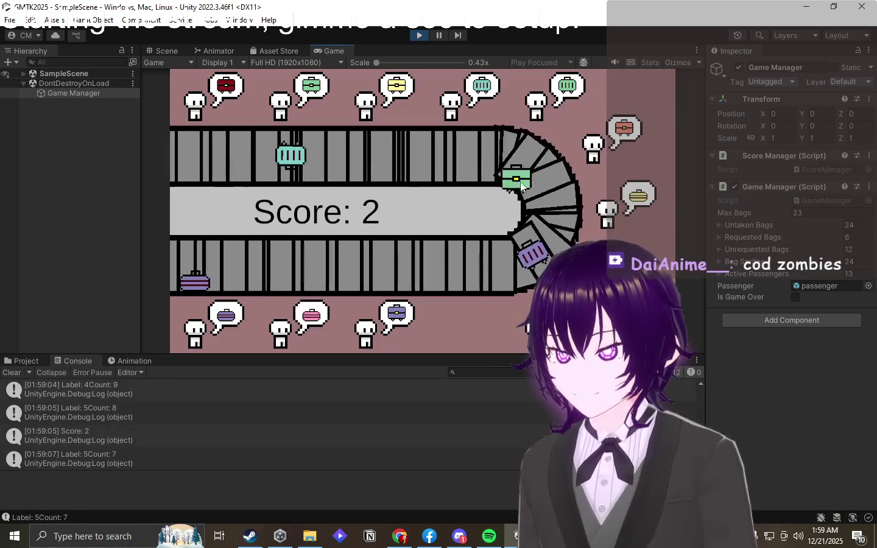
pyautogui.moveTo(409, 273)
pyautogui.mouseDown()
pyautogui.moveTo(423, 258)
pyautogui.moveTo(202, 322)
pyautogui.mouseUp()
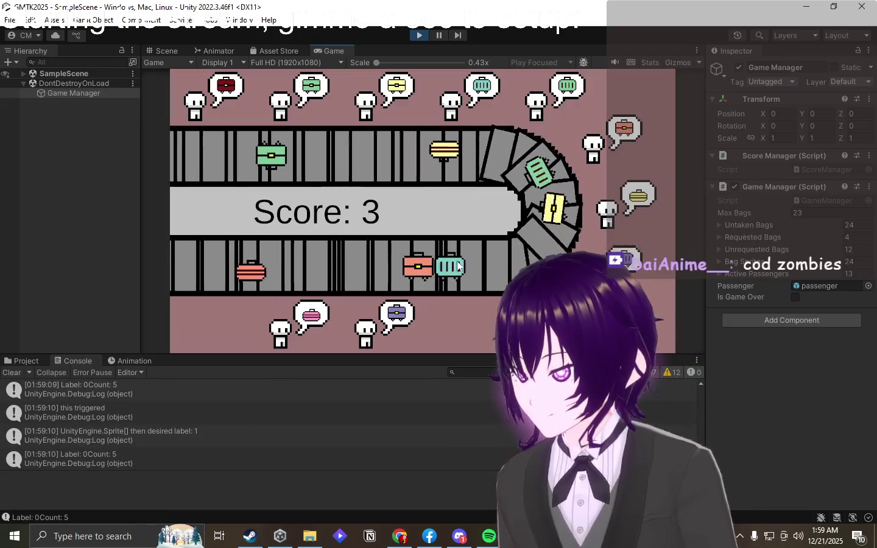
pyautogui.moveTo(232, 152); pyautogui.dragTo(592, 231)
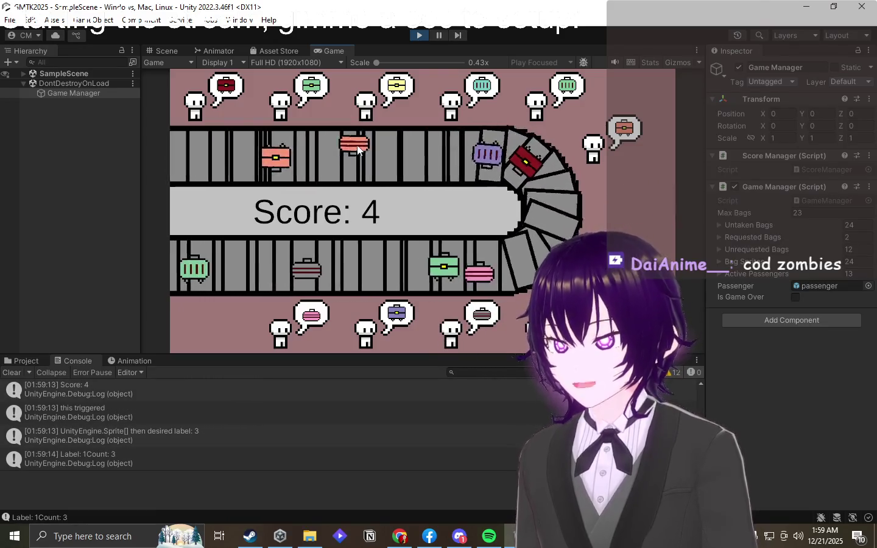
pyautogui.moveTo(358, 149); pyautogui.dragTo(535, 330)
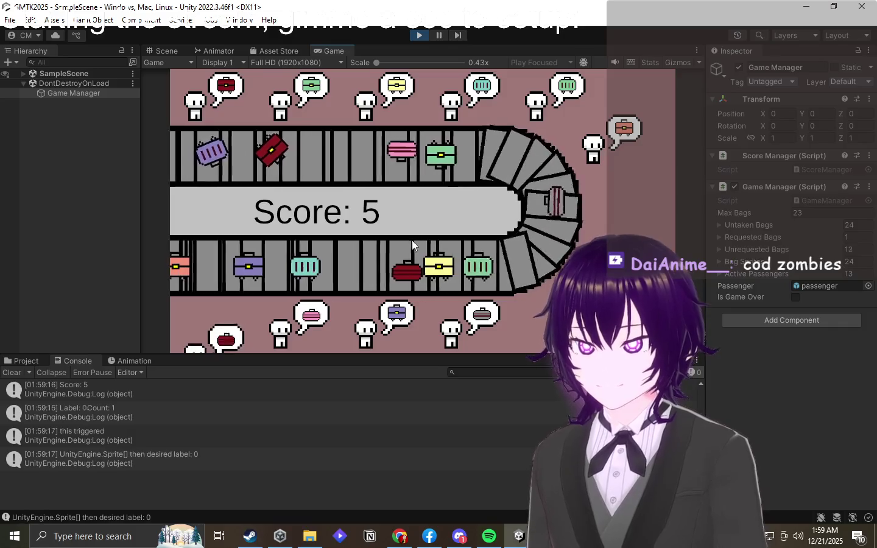
pyautogui.moveTo(341, 156); pyautogui.dragTo(286, 116)
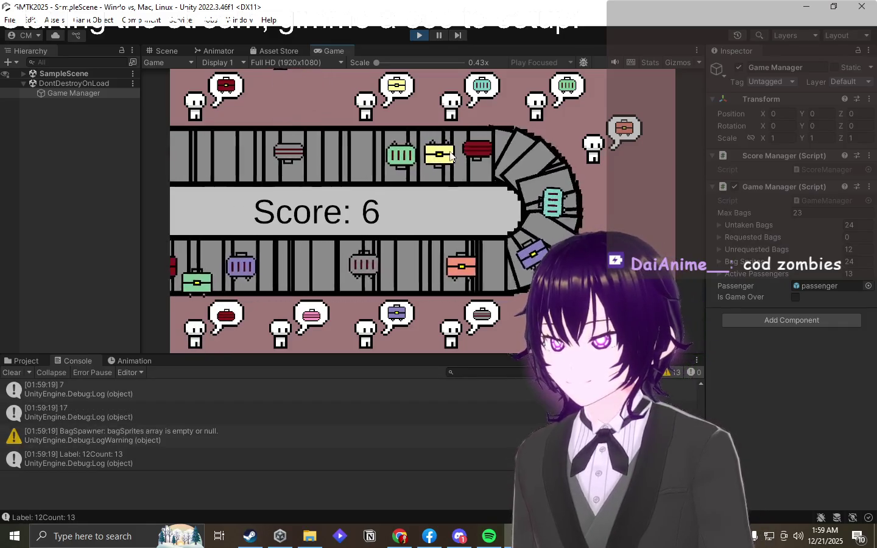
pyautogui.moveTo(450, 155); pyautogui.dragTo(367, 111)
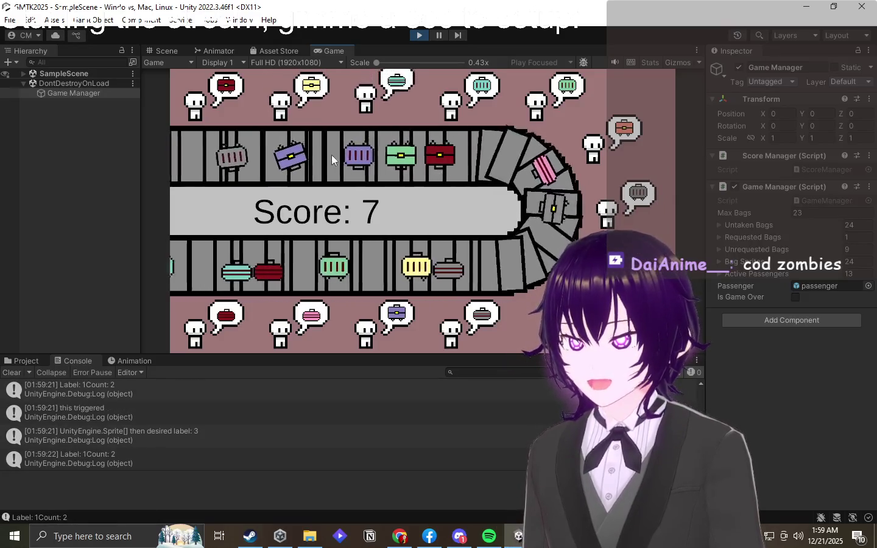
pyautogui.moveTo(481, 266)
pyautogui.mouseDown()
pyautogui.moveTo(468, 183)
pyautogui.moveTo(482, 126)
pyautogui.mouseUp()
pyautogui.moveTo(521, 270)
pyautogui.mouseDown()
pyautogui.moveTo(463, 177)
pyautogui.moveTo(342, 86)
pyautogui.mouseUp()
pyautogui.moveTo(314, 183)
pyautogui.mouseDown()
pyautogui.moveTo(356, 107)
pyautogui.moveTo(520, 100)
pyautogui.mouseUp()
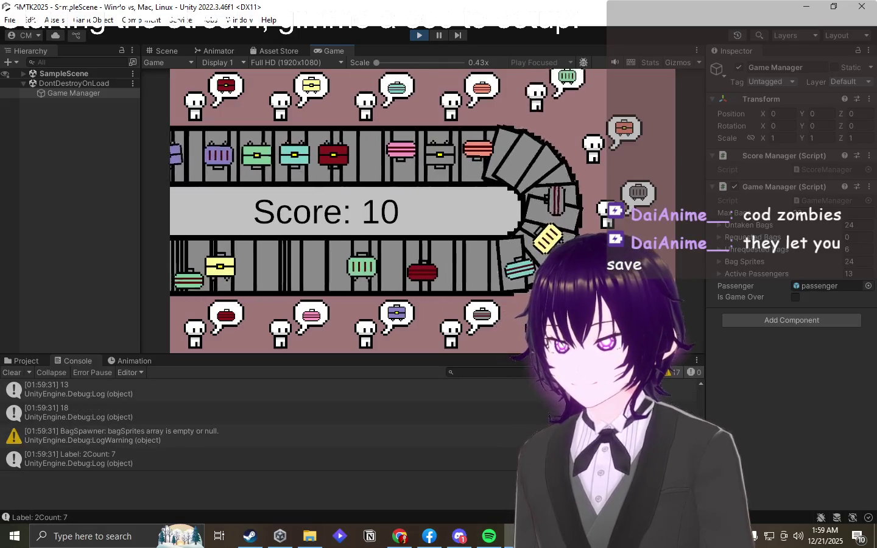
pyautogui.moveTo(389, 155); pyautogui.dragTo(365, 98)
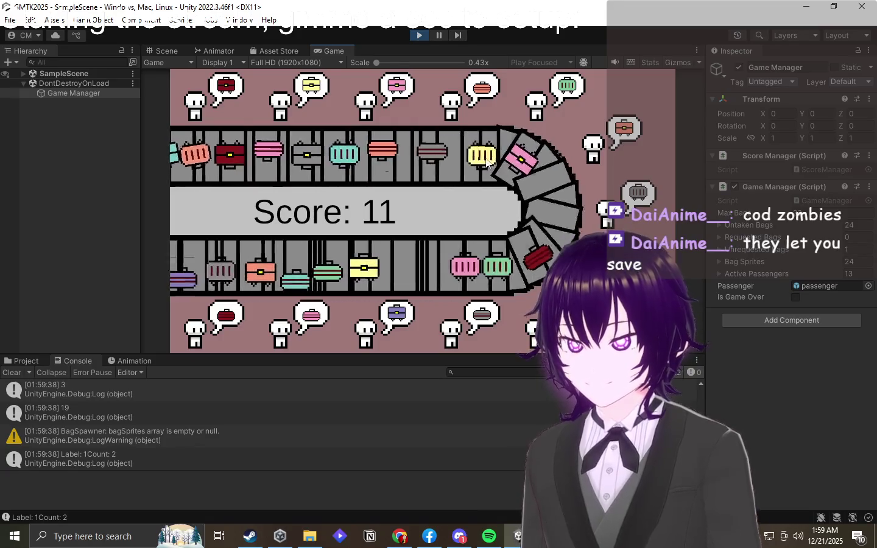
pyautogui.moveTo(486, 164); pyautogui.dragTo(507, 308)
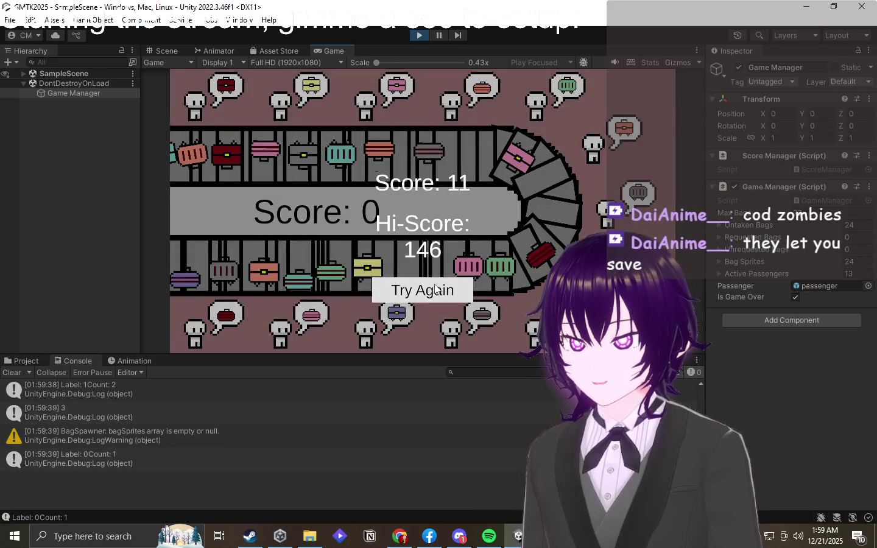
# - Start a fresh round, check the latest Label/Count log message, then stop play
pyautogui.click(435, 288)
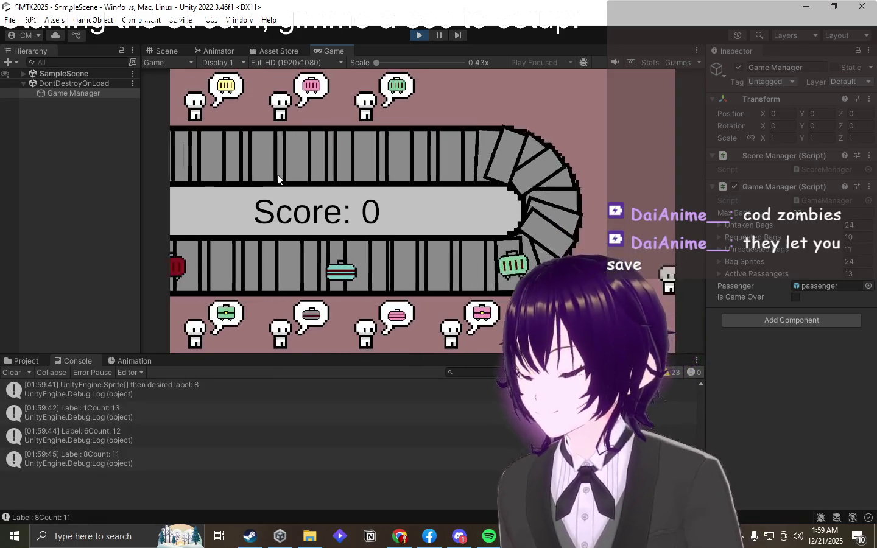
pyautogui.click(125, 456)
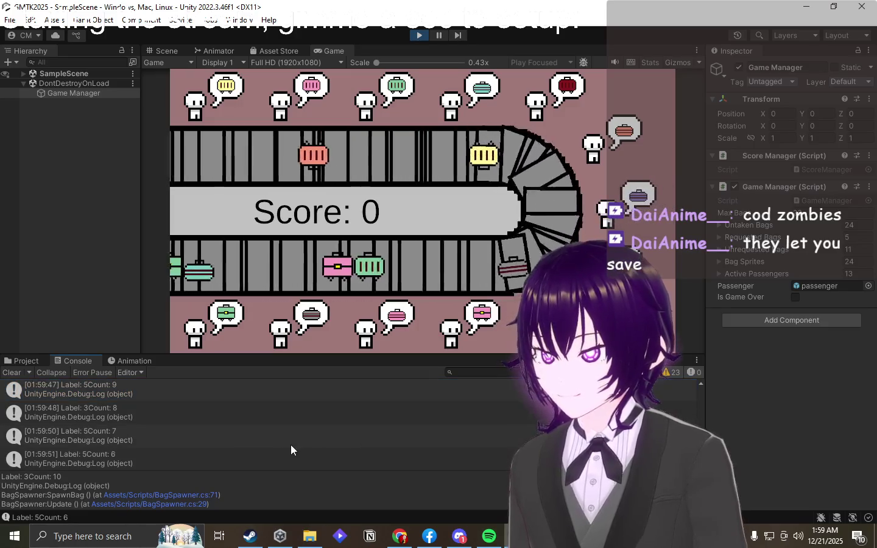
pyautogui.click(421, 36)
# - Delete SpawnBag's commented-out Debug.Log line in BagSpawner.cs and add a blank line before the Configure bag comment
pyautogui.doubleClick(134, 468)
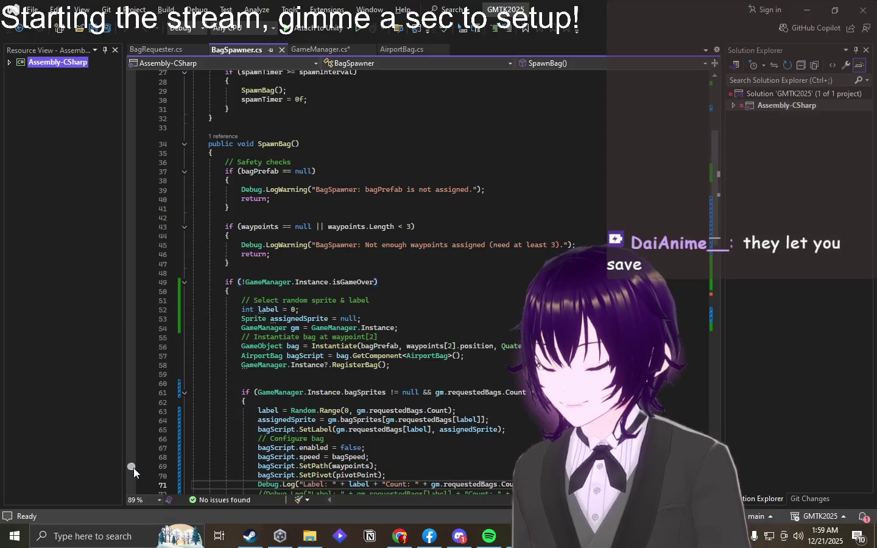
pyautogui.scroll(-2, 447, 331)
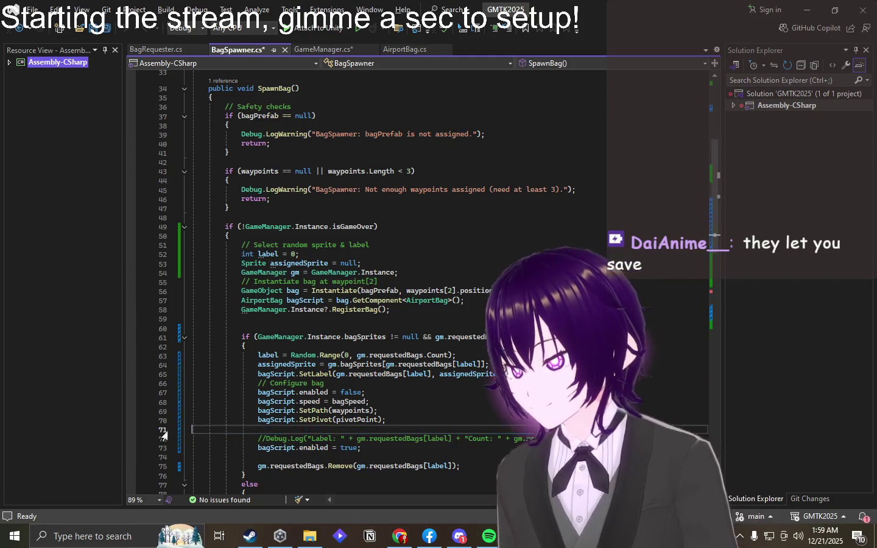
pyautogui.press('BackSpace')
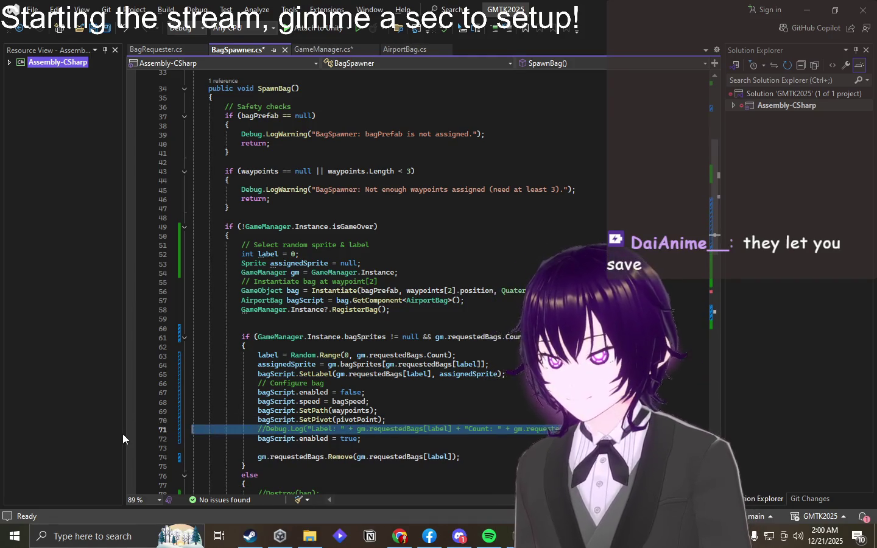
pyautogui.press('BackSpace')
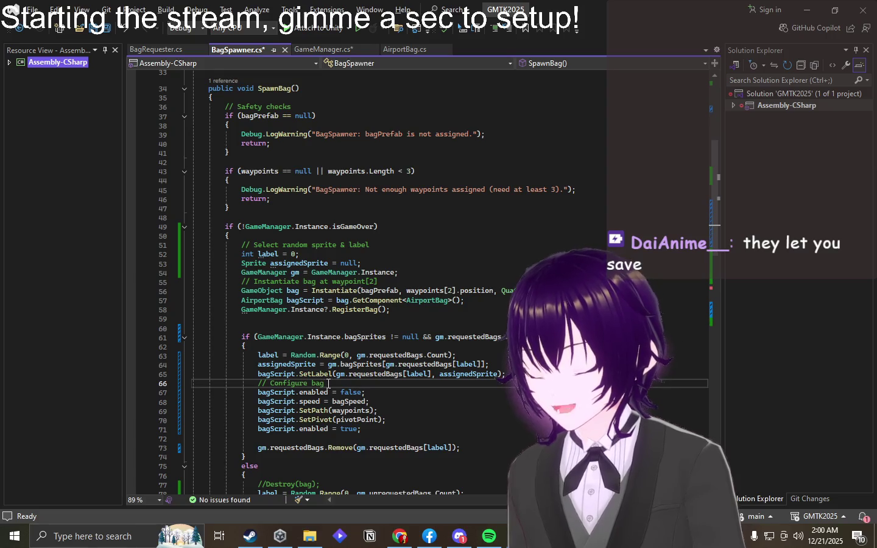
pyautogui.press('Return')
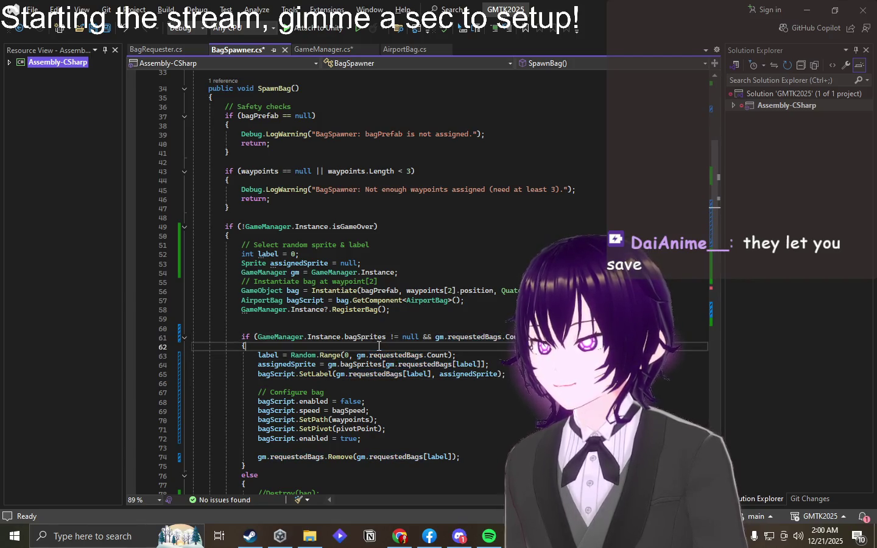
pyautogui.click(329, 50)
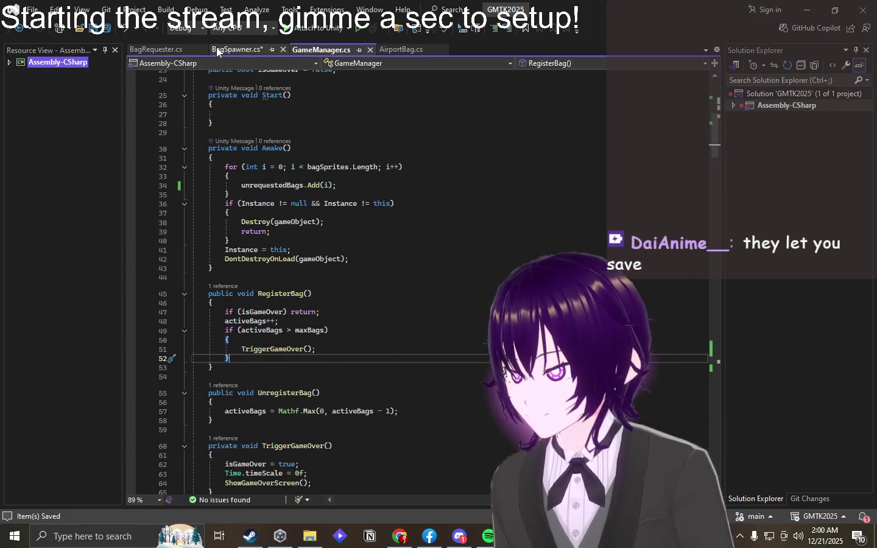
# - Delete the empty Start() method and its leftover blank line from GameManager.cs, then review the file
pyautogui.click(217, 51)
pyautogui.click(316, 49)
pyautogui.scroll(4, 299, 256)
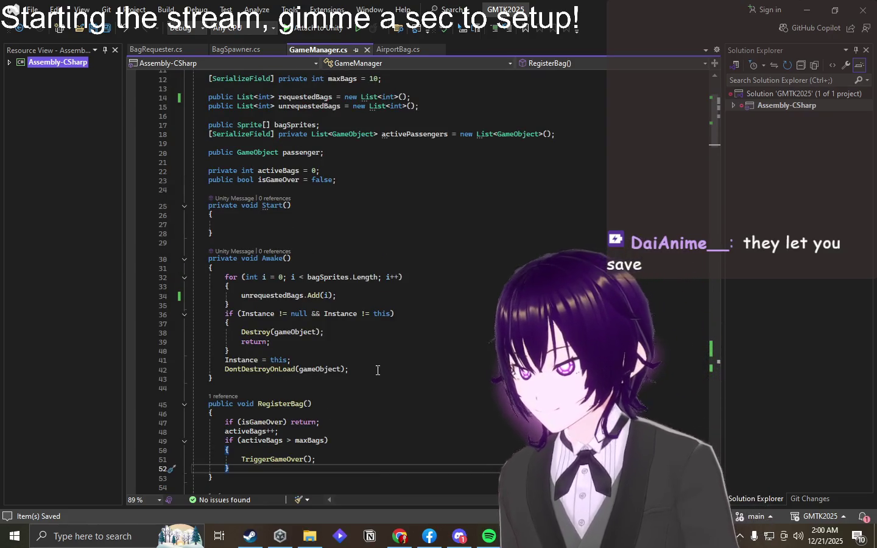
pyautogui.scroll(4, 249, 281)
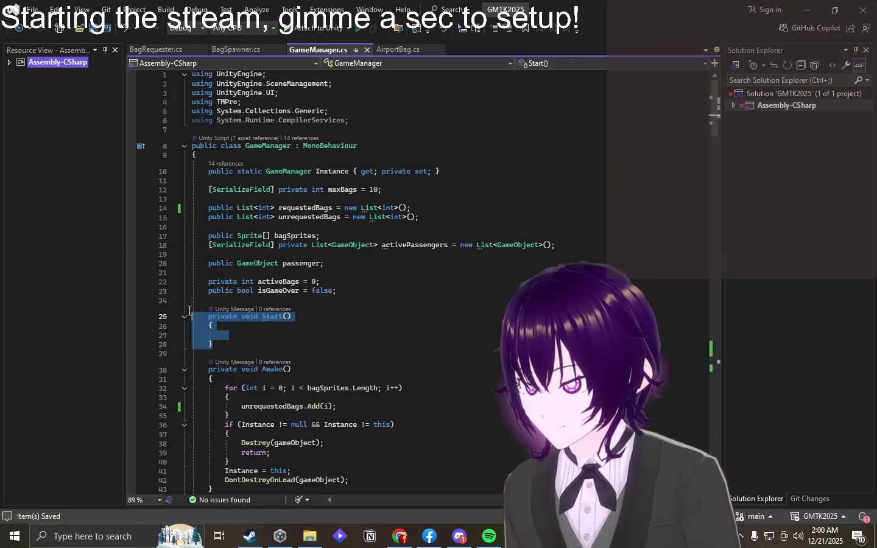
pyautogui.press('Delete')
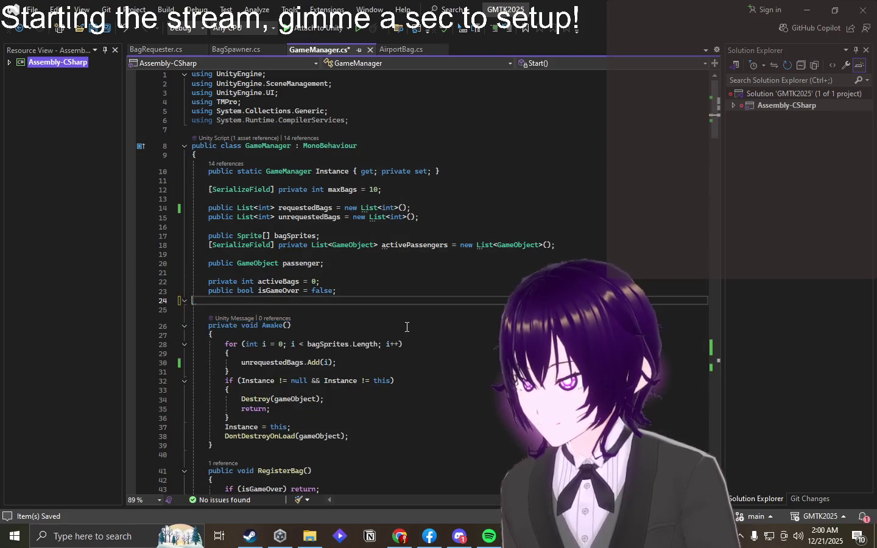
pyautogui.press('BackSpace')
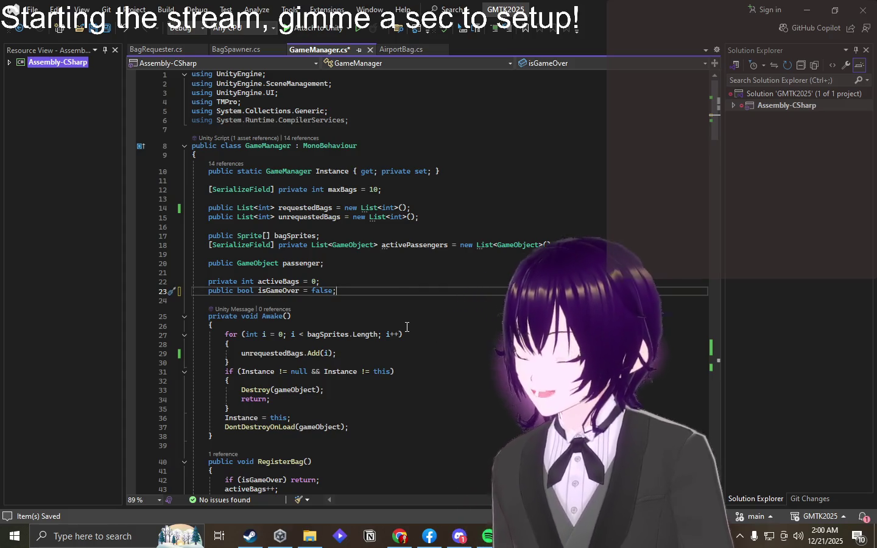
pyautogui.scroll(-8, 408, 326)
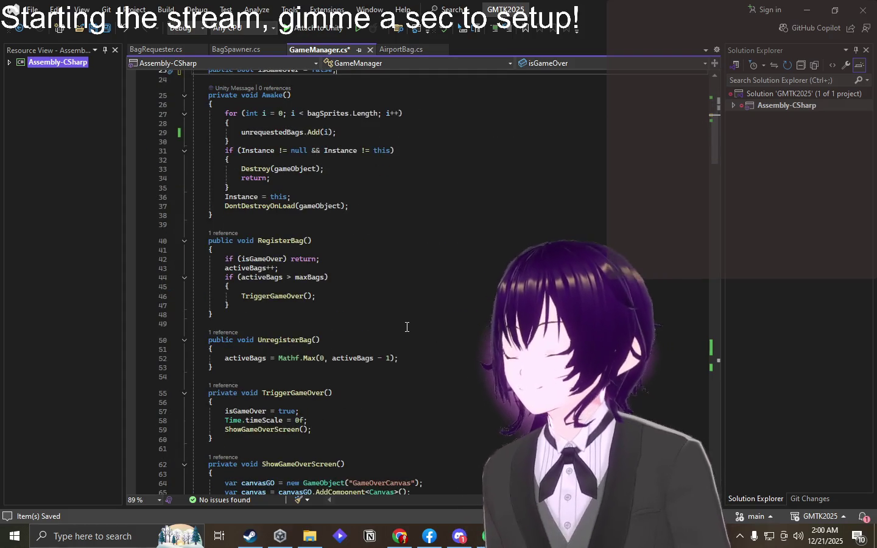
pyautogui.scroll(-20, 383, 355)
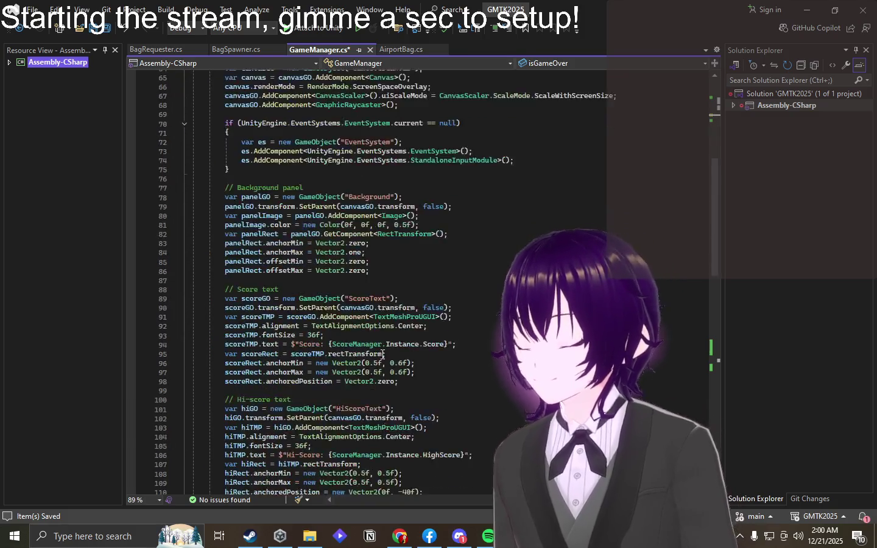
pyautogui.scroll(-6, 381, 356)
pyautogui.scroll(6, 323, 363)
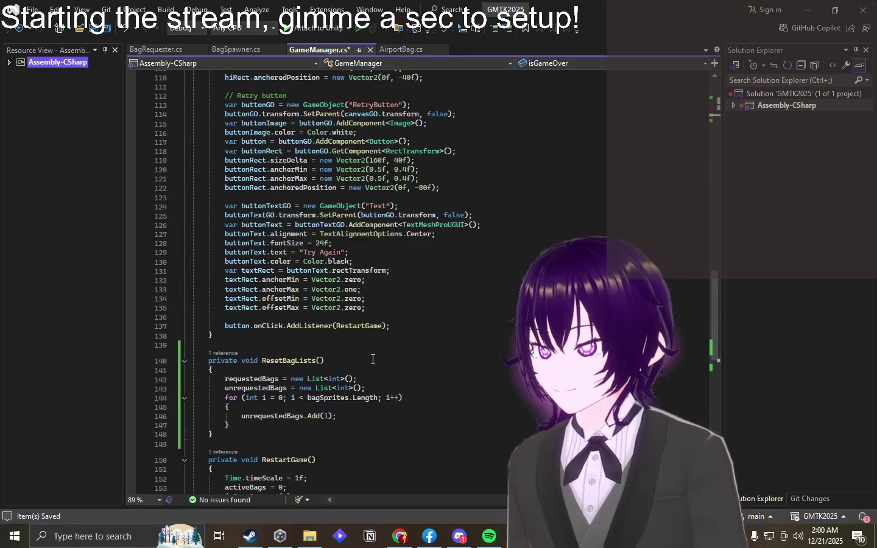
pyautogui.moveTo(241, 357)
pyautogui.mouseDown()
pyautogui.moveTo(187, 49)
pyautogui.moveTo(182, 156)
pyautogui.mouseUp()
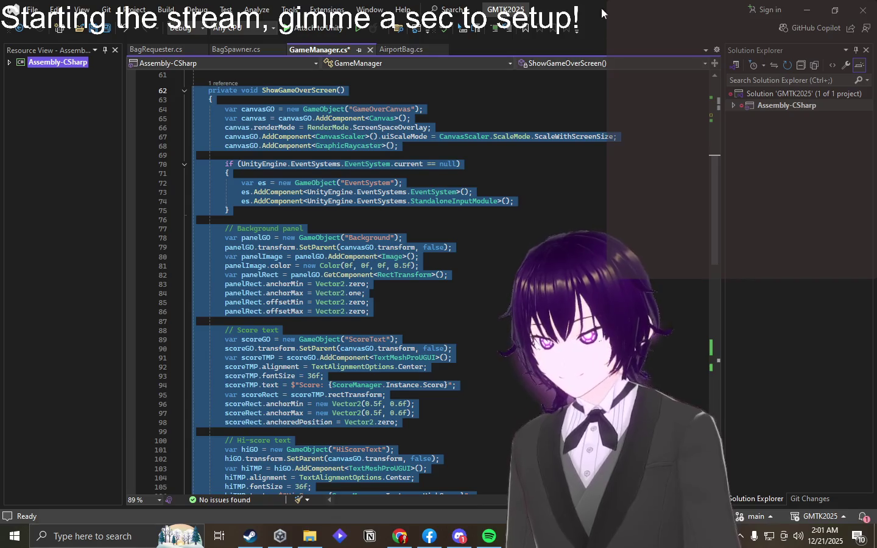
# - Skim Chrome's Google results for 'uma musume movies', then return to the Unity editor
pyautogui.moveTo(374, 541)
pyautogui.click(401, 525)
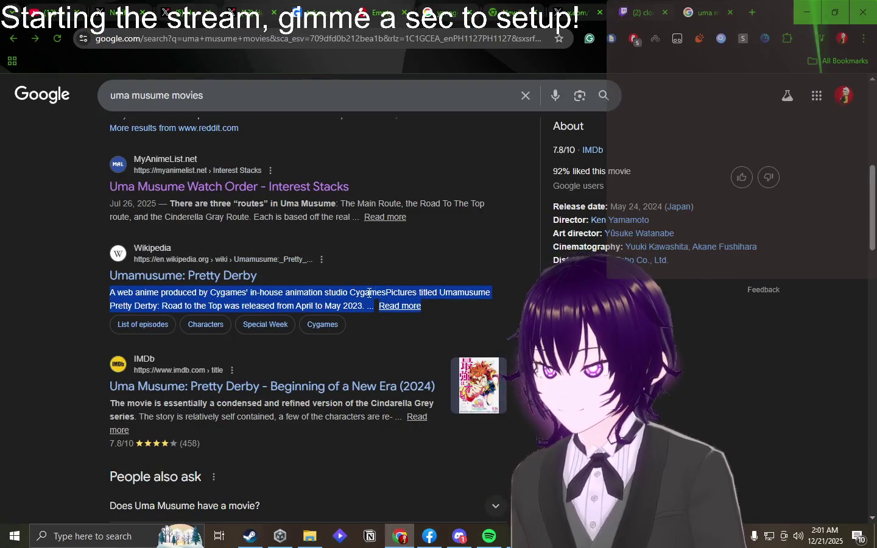
pyautogui.scroll(-4, 369, 294)
pyautogui.scroll(2, 368, 298)
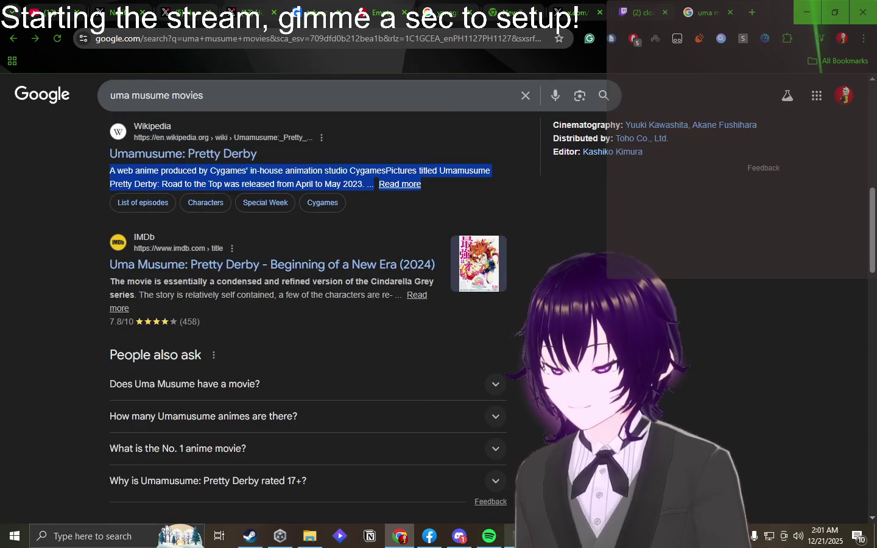
pyautogui.click(279, 536)
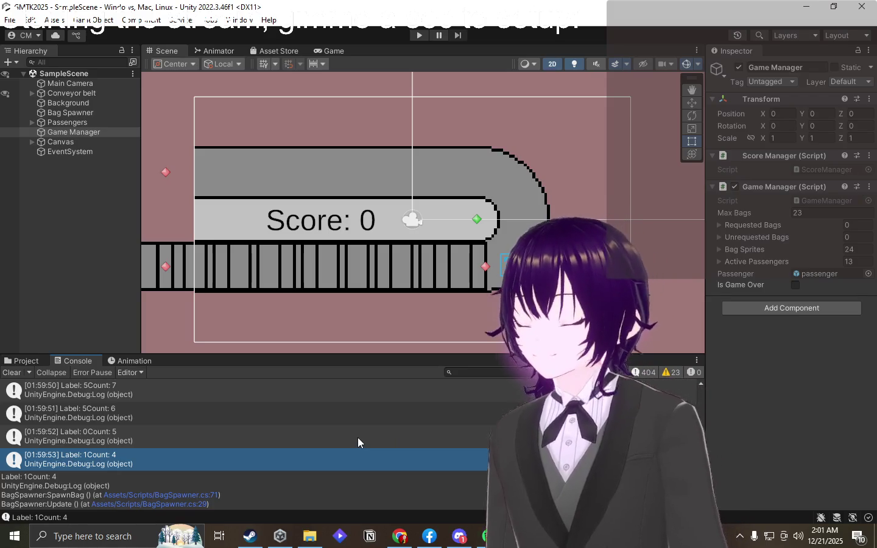
# - Select Bag Spawner and change its Spawn Interval from 1.2 to 1.5
pyautogui.click(61, 142)
pyautogui.click(68, 132)
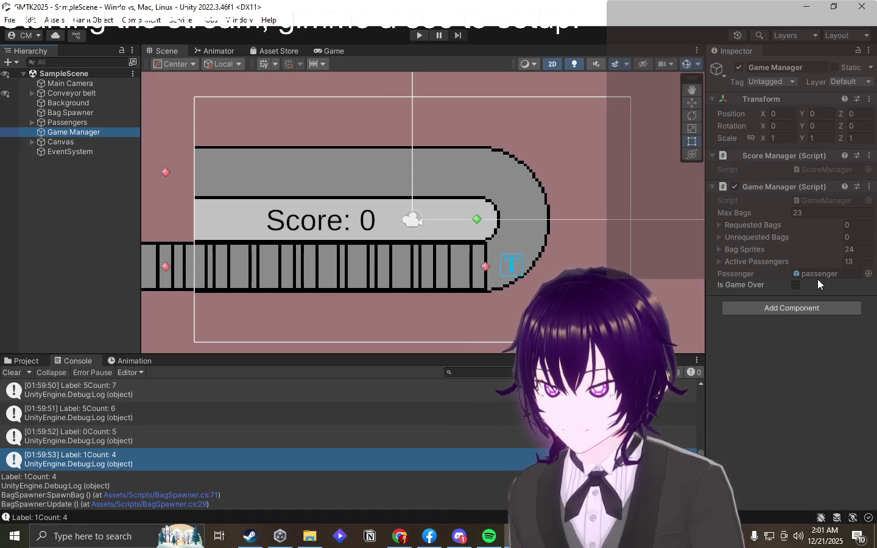
pyautogui.doubleClick(68, 114)
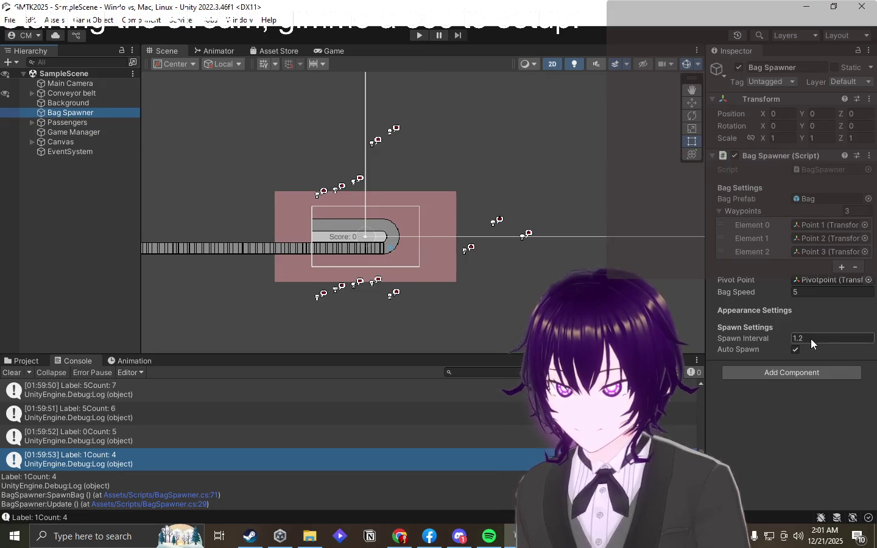
pyautogui.click(819, 337)
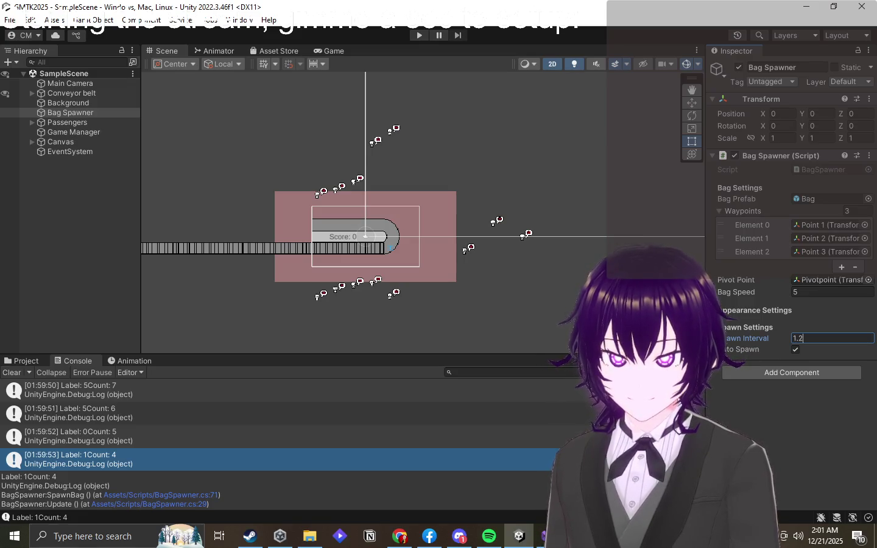
pyautogui.press('BackSpace')
pyautogui.write('5')
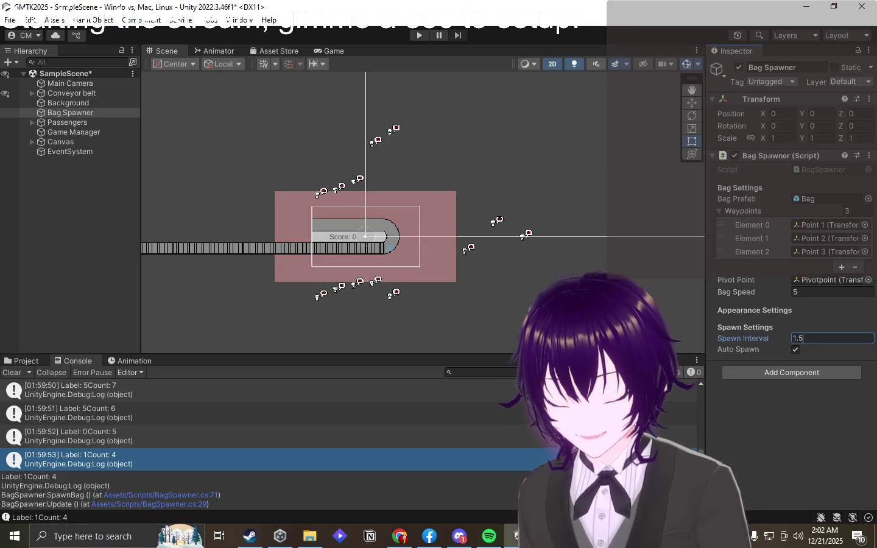
# - Switch back to GameManager.cs in Visual Studio and scroll up through the code
pyautogui.moveTo(458, 540)
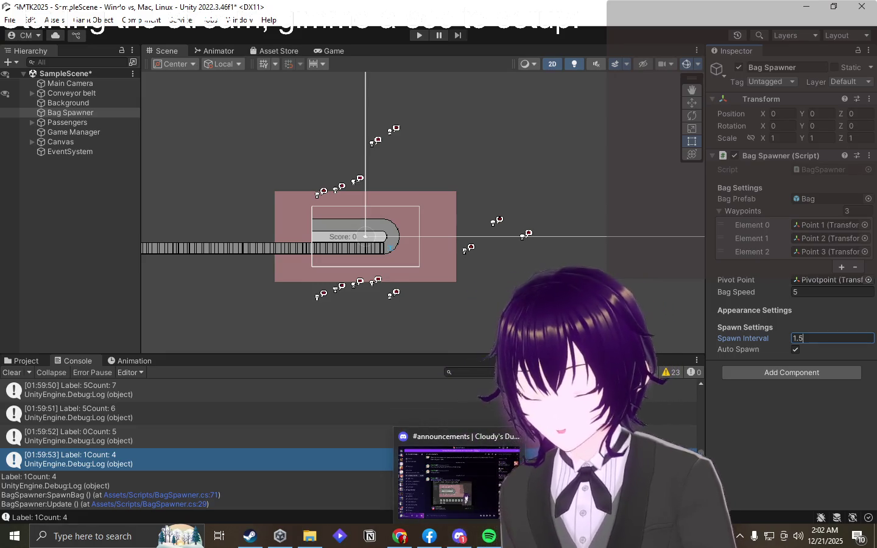
pyautogui.hotkey('alt', 'Tab')
pyautogui.scroll(14, 351, 229)
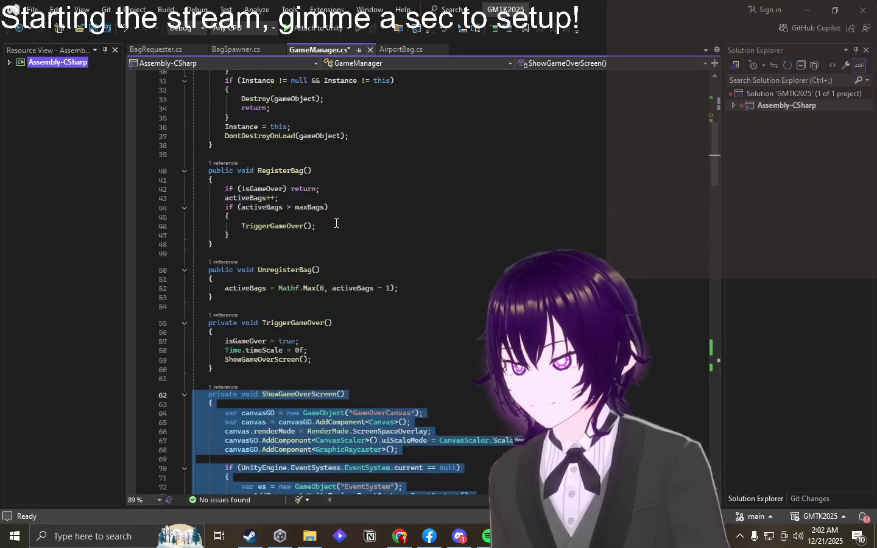
# - Remove the Appearance Settings header and commented bagSprites field from BagSpawner.cs
pyautogui.click(238, 50)
pyautogui.scroll(11, 355, 195)
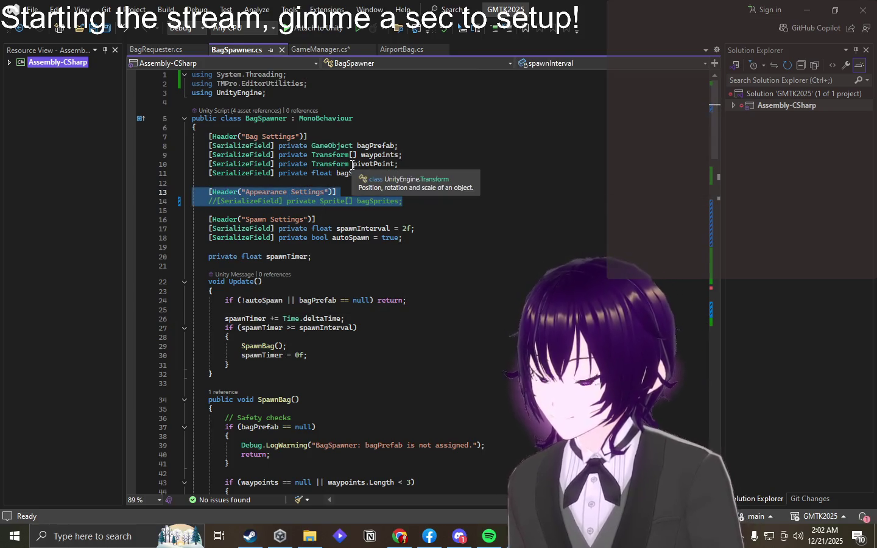
pyautogui.press('BackSpace')
pyautogui.press('BackSpace')
pyautogui.press('BackSpace')
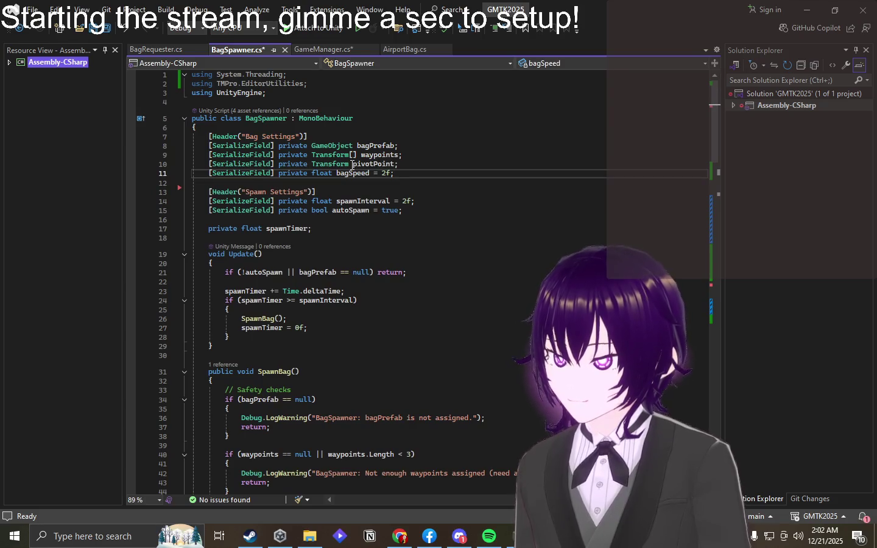
# - Highlight spawnInterval to check its uses, then bring OBS Studio to the front
pyautogui.doubleClick(363, 200)
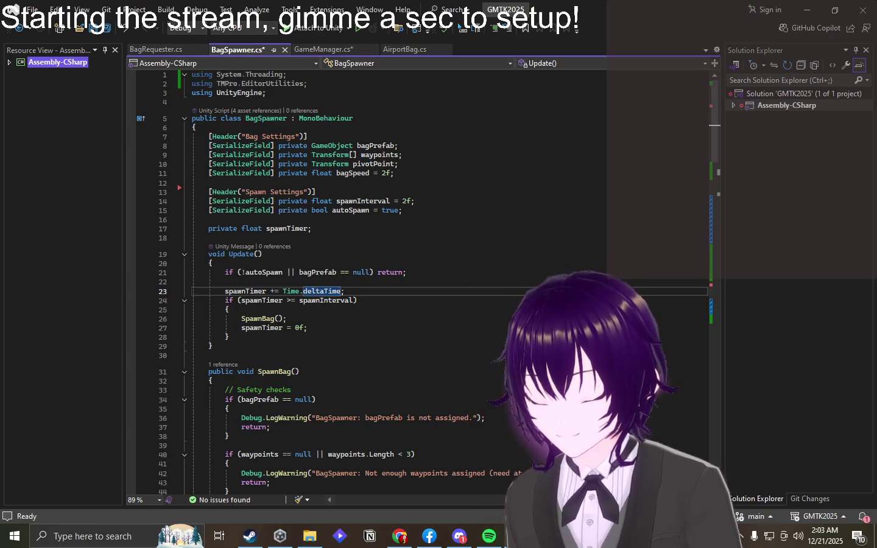
pyautogui.moveTo(520, 535)
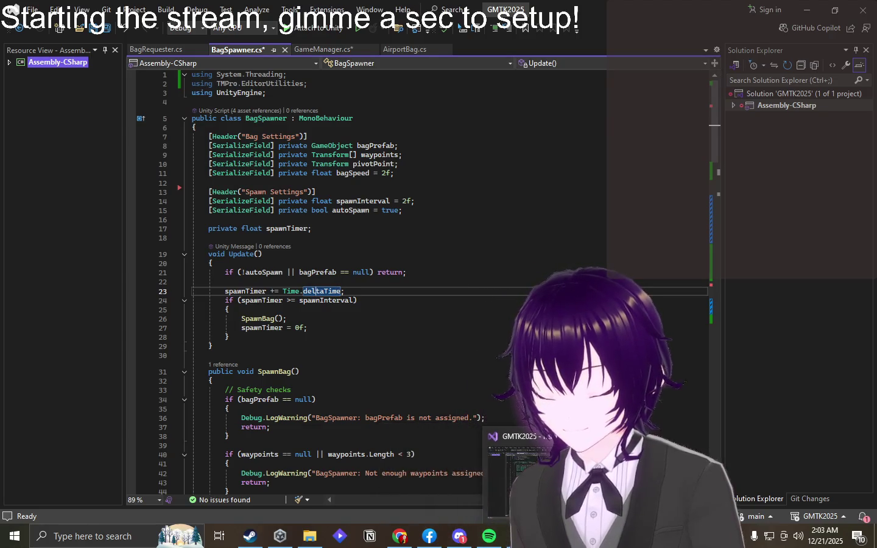
pyautogui.hotkey('alt', 'Tab')
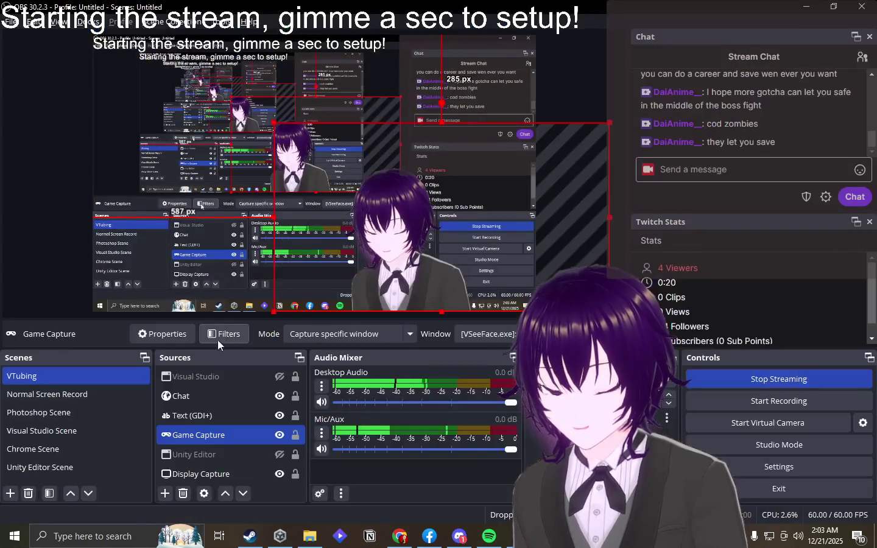
pyautogui.click(212, 418)
pyautogui.click(213, 403)
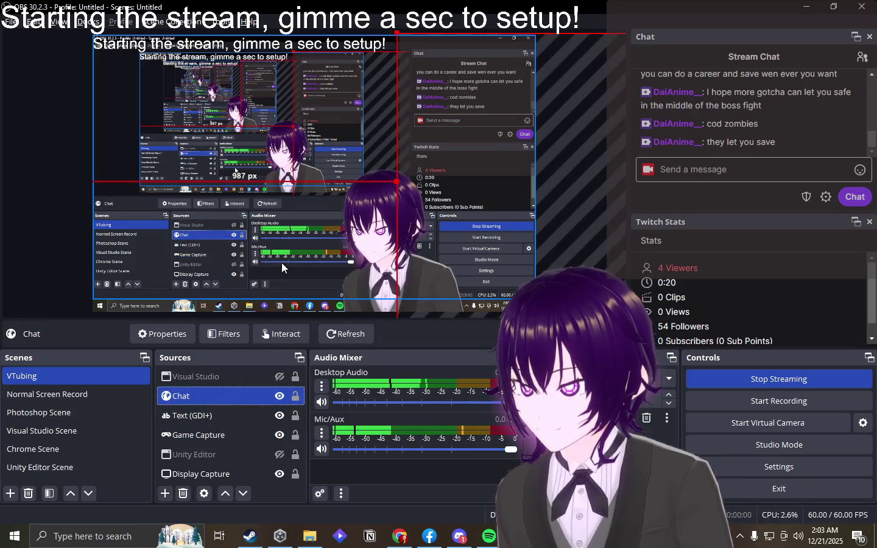
pyautogui.click(237, 416)
pyautogui.doubleClick(236, 416)
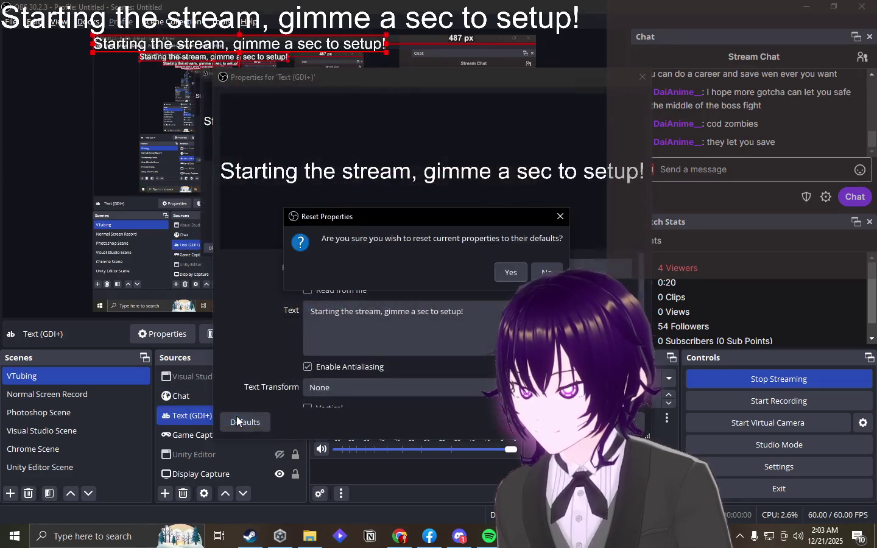
pyautogui.click(530, 271)
pyautogui.click(418, 316)
pyautogui.hotkey('ctrl', 'a')
pyautogui.write('Wahhhh')
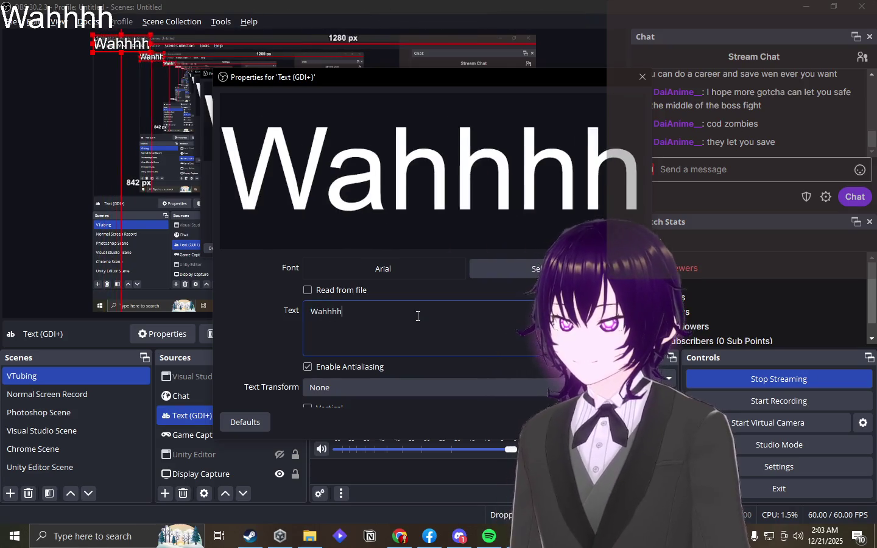
pyautogui.press('BackSpace')
pyautogui.press('BackSpace')
pyautogui.press('BackSpace')
pyautogui.press('BackSpace')
pyautogui.press('BackSpace')
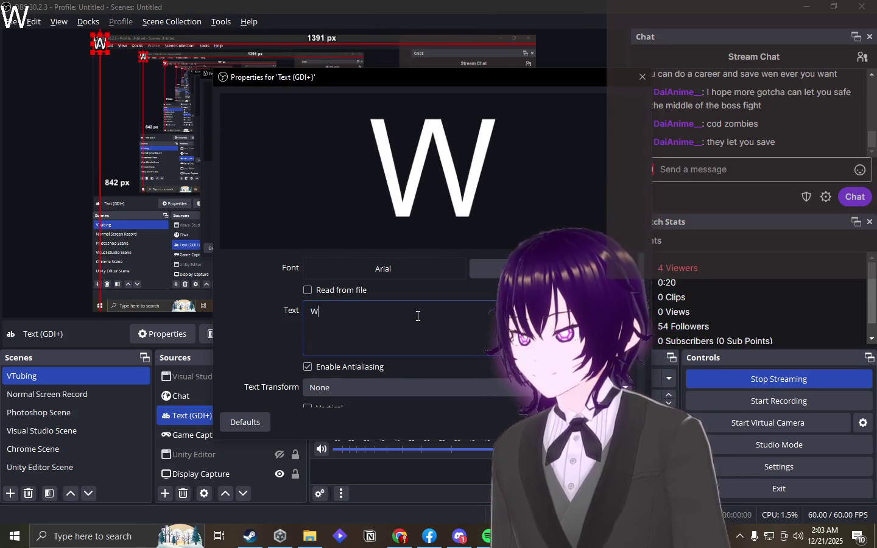
pyautogui.write("I don't kbn")
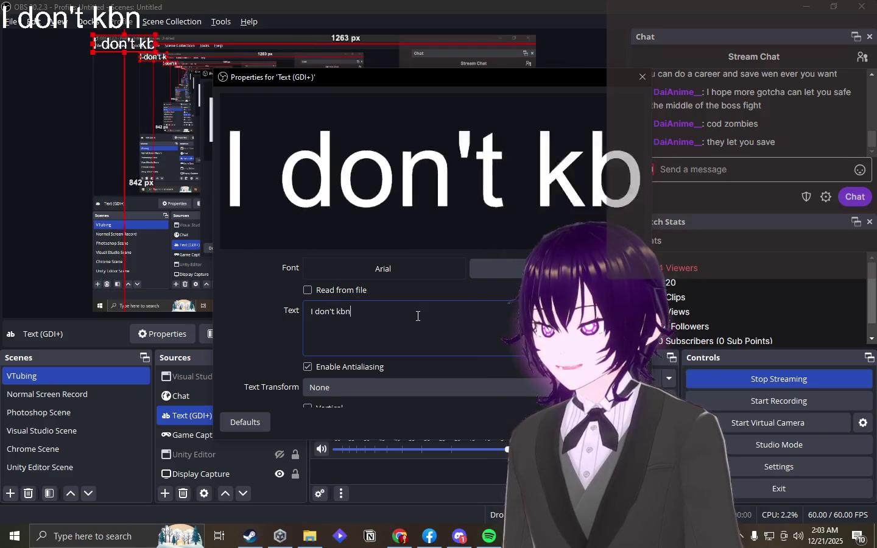
pyautogui.press('BackSpace')
pyautogui.press('BackSpace')
pyautogui.write("now what I'm doing")
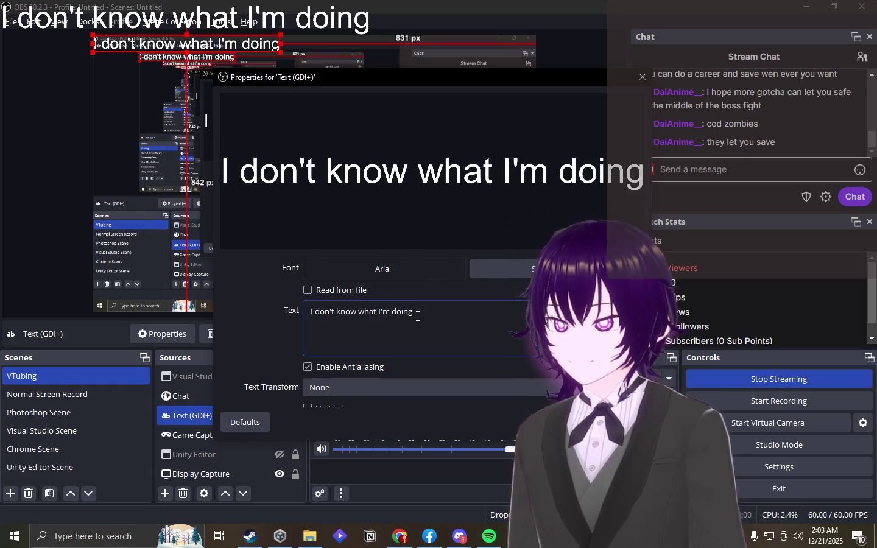
pyautogui.click(545, 421)
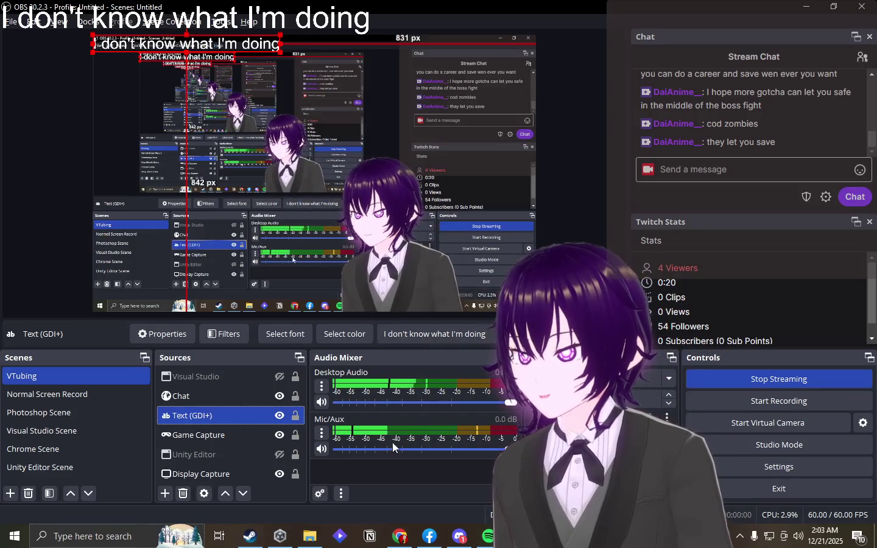
pyautogui.click(487, 334)
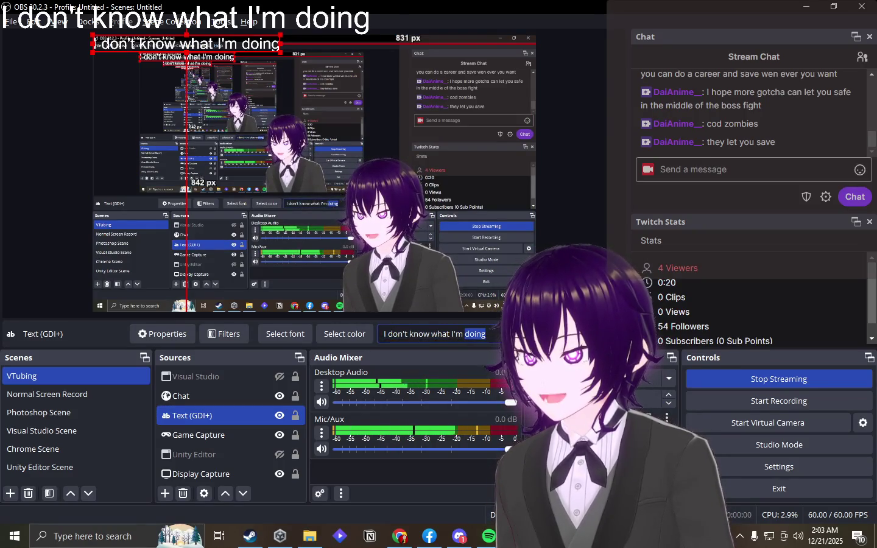
pyautogui.click(181, 396)
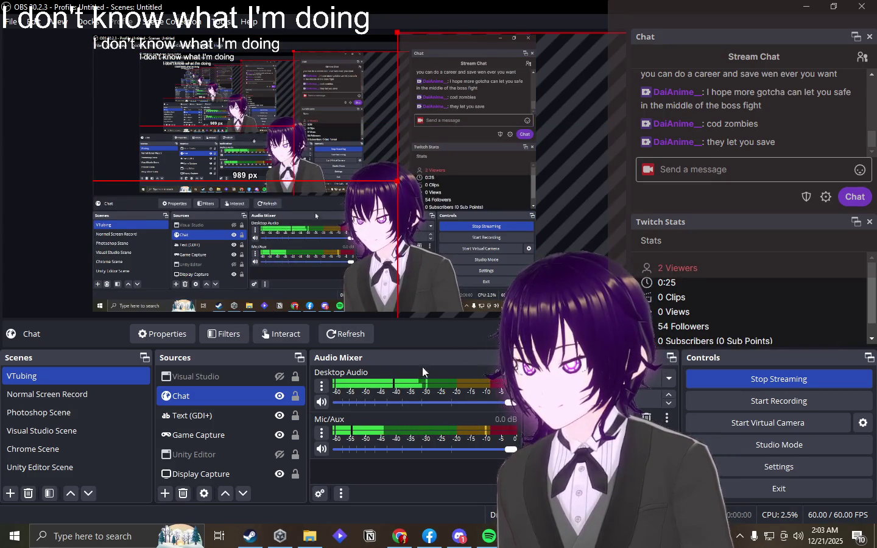
pyautogui.hotkey('alt', 'Tab')
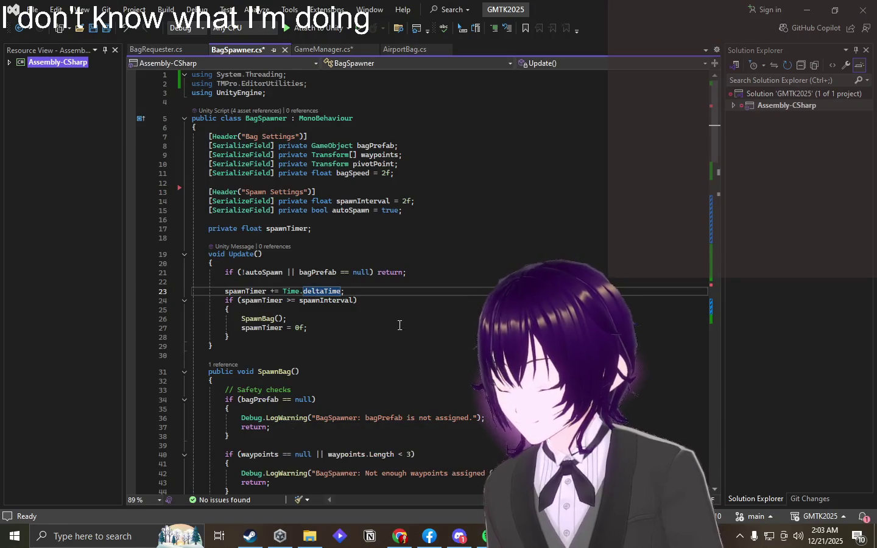
# - Step through the Update method's spawn timer code in BagSpawner.cs, then return to the streaming software
pyautogui.press('Down')
pyautogui.press('Down')
pyautogui.press('Down')
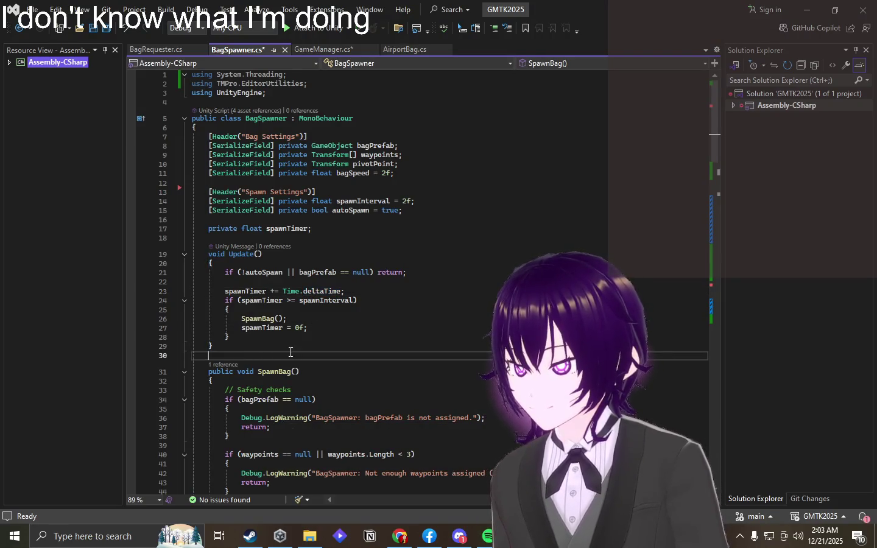
pyautogui.press('Up')
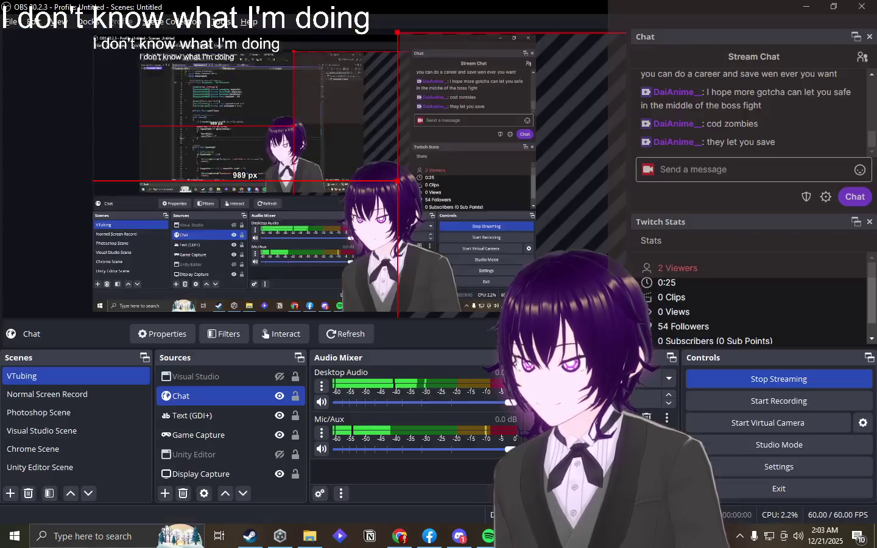
pyautogui.click(216, 471)
# - Switch to OBS, then start the luggage game in Unity's Play mode
pyautogui.click(281, 471)
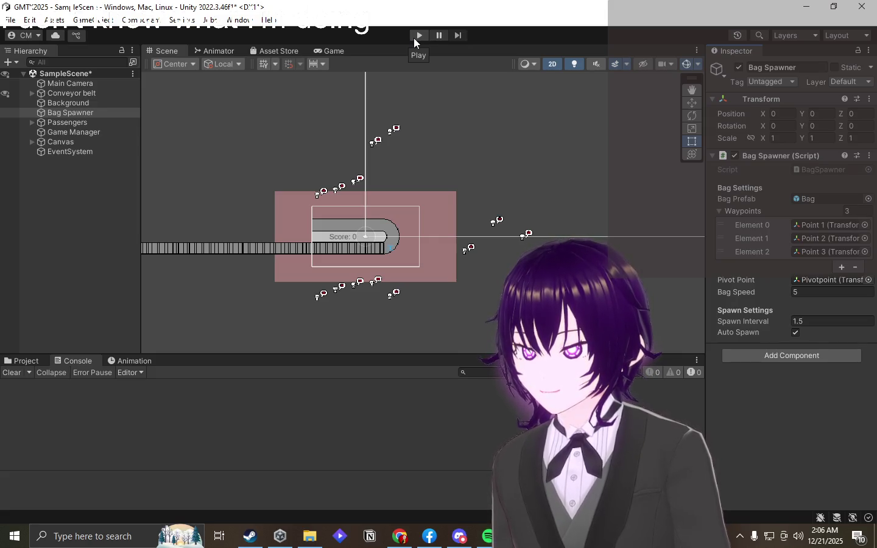
pyautogui.click(414, 37)
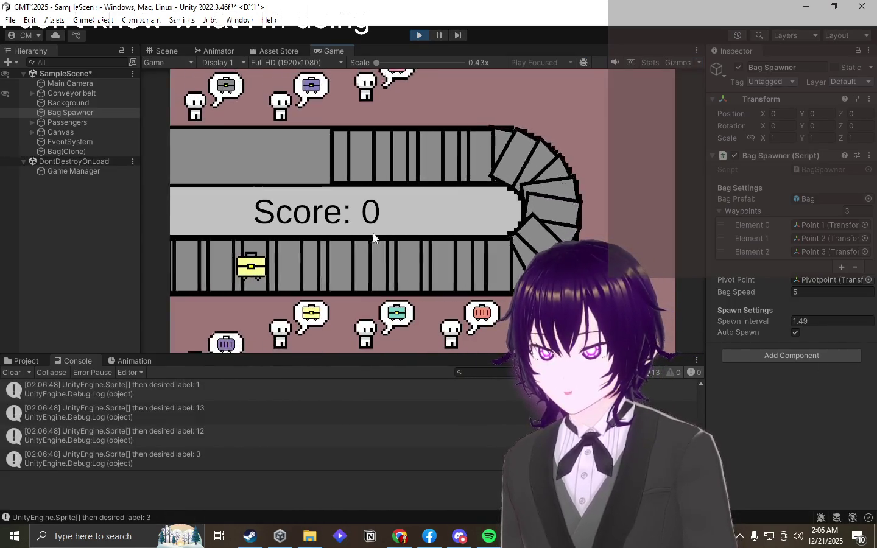
# - Send the opening yellow, purple, red, teal, grey, salmon and pink bags to their matching passengers
pyautogui.click(341, 266)
pyautogui.click(265, 266)
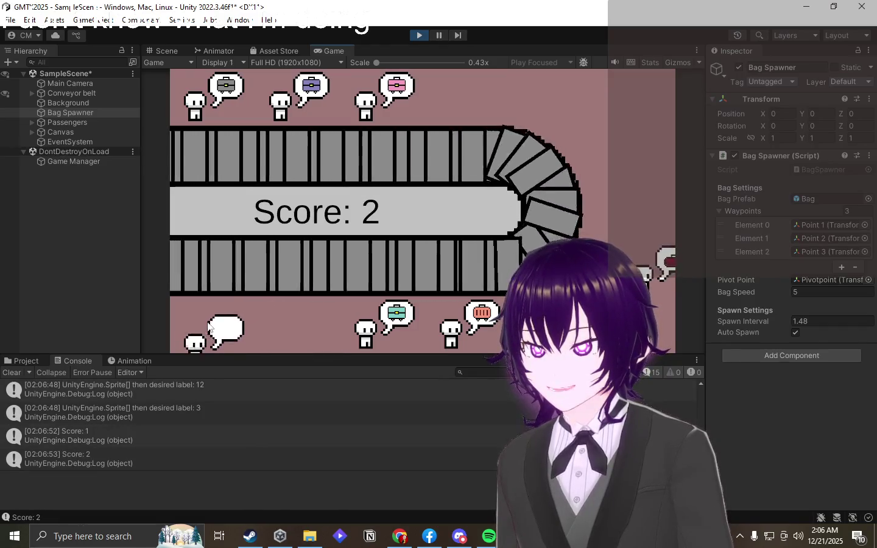
pyautogui.click(293, 261)
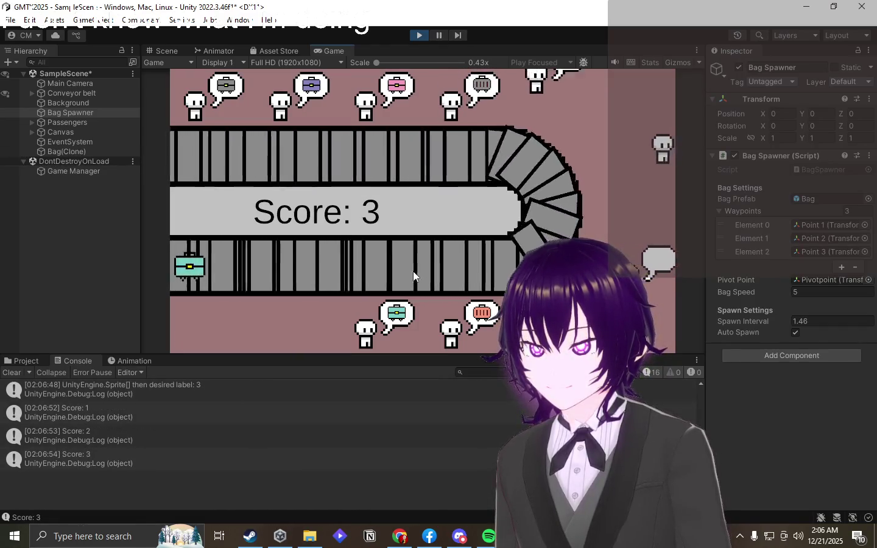
pyautogui.click(395, 273)
pyautogui.moveTo(309, 267)
pyautogui.mouseDown()
pyautogui.moveTo(334, 240)
pyautogui.moveTo(273, 123)
pyautogui.moveTo(219, 103)
pyautogui.mouseUp()
pyautogui.moveTo(271, 265)
pyautogui.mouseDown()
pyautogui.moveTo(358, 200)
pyautogui.moveTo(609, 210)
pyautogui.mouseUp()
pyautogui.moveTo(358, 268); pyautogui.dragTo(469, 316)
pyautogui.moveTo(232, 261)
pyautogui.mouseDown()
pyautogui.moveTo(302, 250)
pyautogui.moveTo(491, 114)
pyautogui.mouseUp()
pyautogui.moveTo(344, 271); pyautogui.dragTo(310, 316)
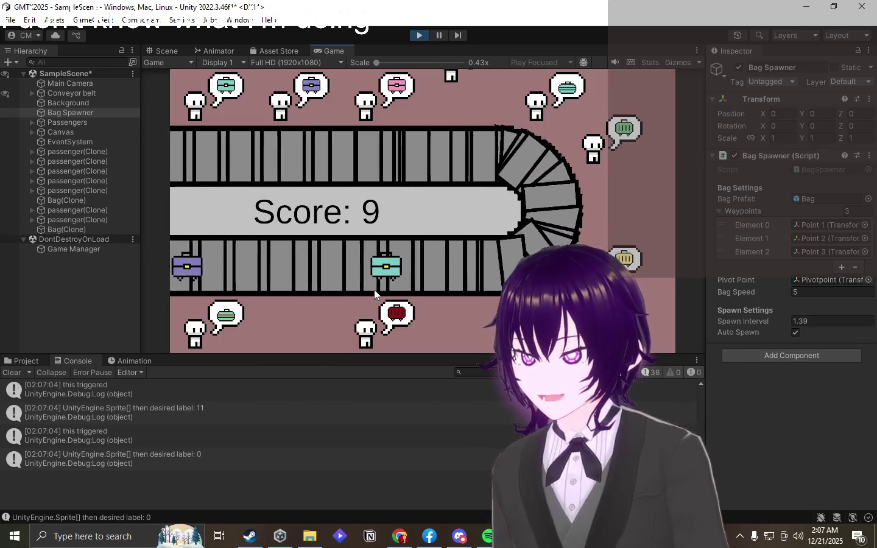
pyautogui.moveTo(350, 263); pyautogui.dragTo(316, 87)
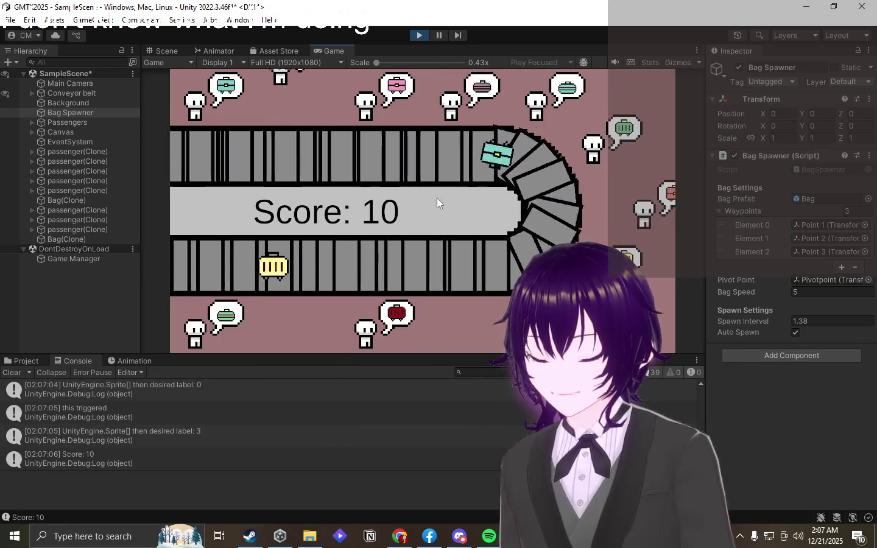
pyautogui.moveTo(414, 268); pyautogui.dragTo(633, 259)
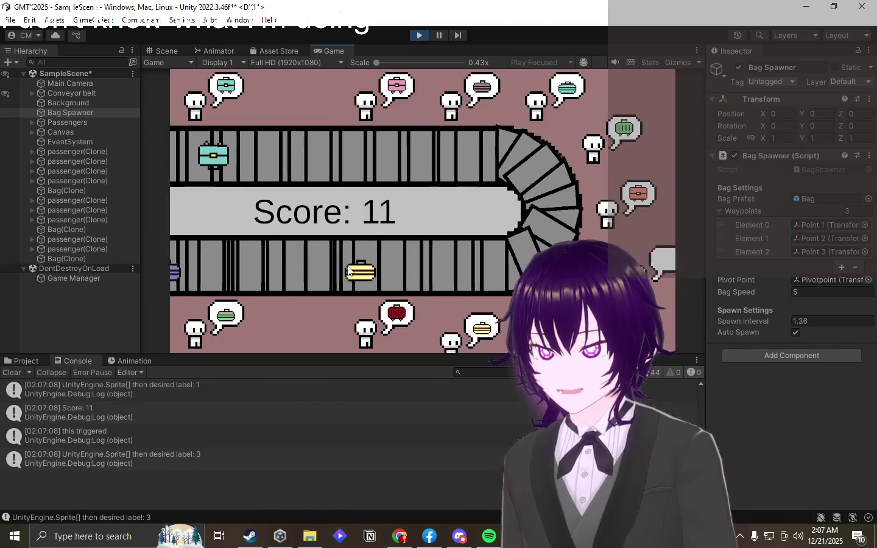
pyautogui.moveTo(365, 270); pyautogui.dragTo(633, 268)
pyautogui.moveTo(293, 269); pyautogui.dragTo(481, 337)
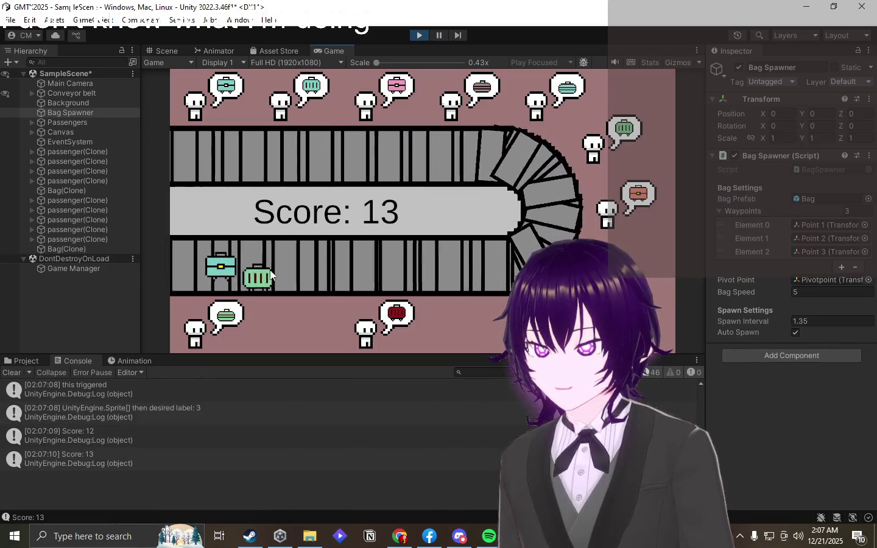
# - Drag green, grey, striped, purple, salmon and pink bags, some off the belt curve, to passengers
pyautogui.moveTo(499, 265); pyautogui.dragTo(626, 137)
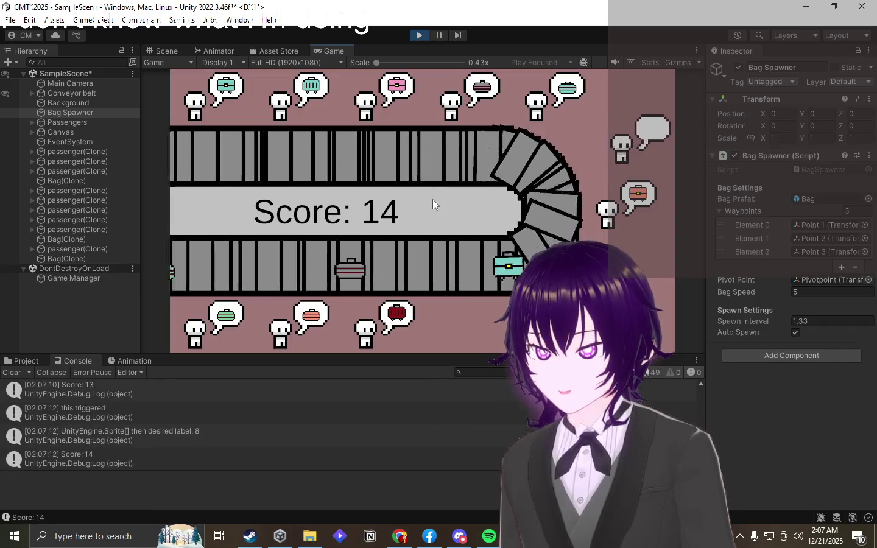
pyautogui.moveTo(557, 207)
pyautogui.mouseDown()
pyautogui.moveTo(309, 91)
pyautogui.moveTo(226, 92)
pyautogui.mouseUp()
pyautogui.moveTo(381, 271)
pyautogui.mouseDown()
pyautogui.moveTo(387, 260)
pyautogui.moveTo(201, 322)
pyautogui.mouseUp()
pyautogui.moveTo(304, 268); pyautogui.dragTo(548, 121)
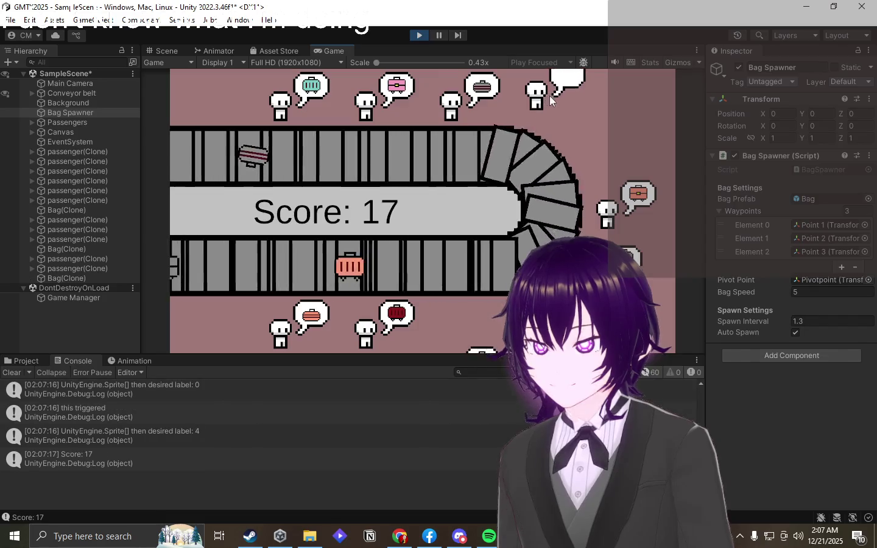
pyautogui.moveTo(364, 269)
pyautogui.mouseDown()
pyautogui.moveTo(450, 210)
pyautogui.moveTo(475, 263)
pyautogui.moveTo(627, 255)
pyautogui.mouseUp()
pyautogui.moveTo(536, 172); pyautogui.dragTo(625, 131)
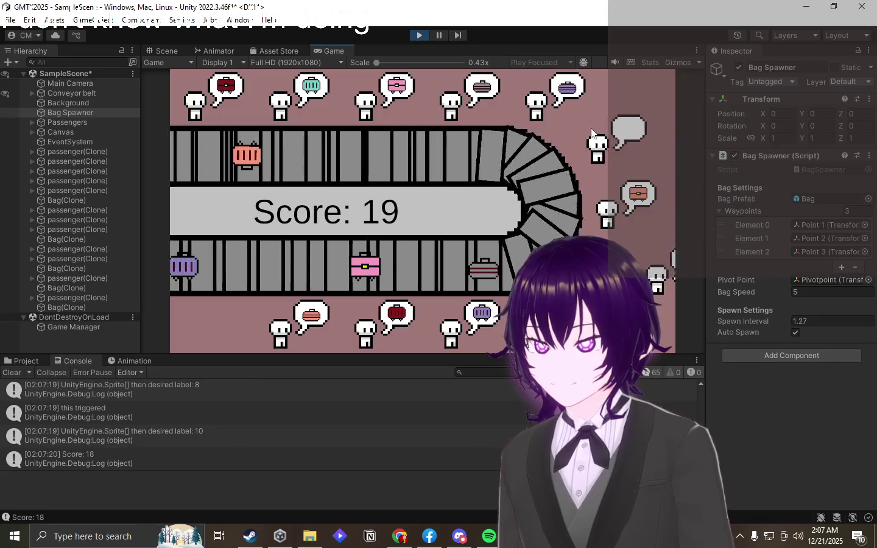
pyautogui.moveTo(412, 268); pyautogui.dragTo(481, 88)
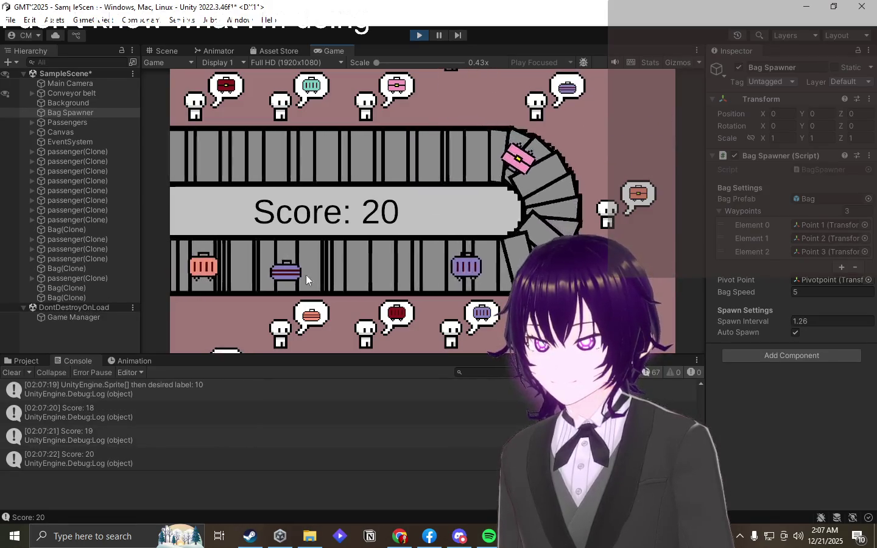
pyautogui.moveTo(306, 274); pyautogui.dragTo(574, 100)
pyautogui.moveTo(546, 186); pyautogui.dragTo(474, 315)
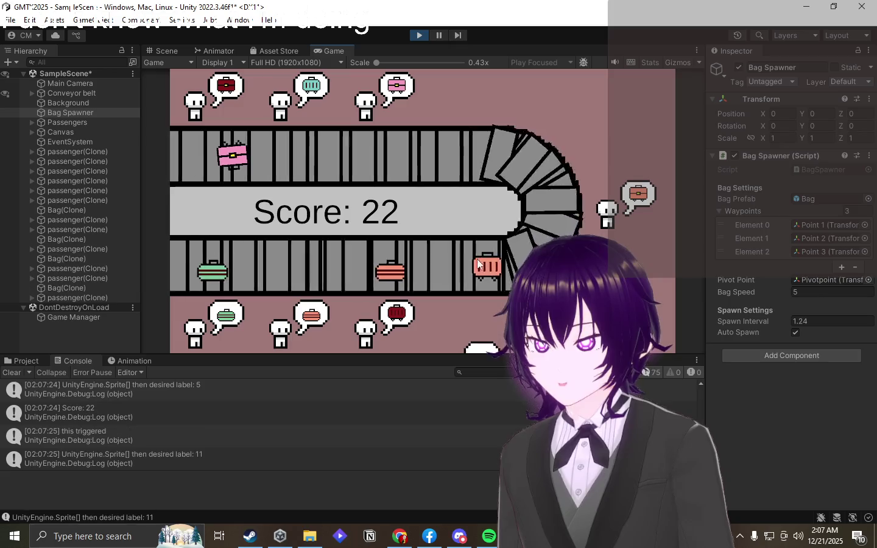
pyautogui.moveTo(477, 259); pyautogui.dragTo(607, 213)
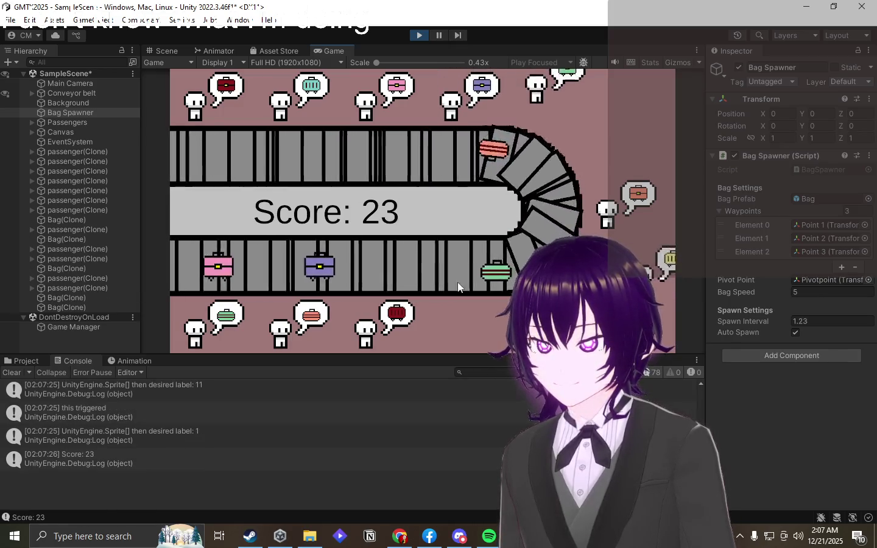
pyautogui.moveTo(337, 148); pyautogui.dragTo(293, 325)
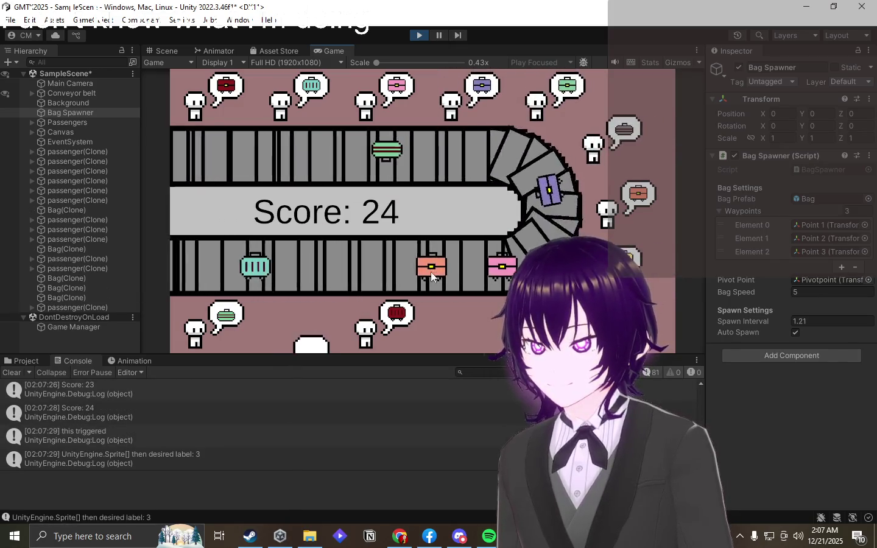
pyautogui.moveTo(431, 272); pyautogui.dragTo(609, 207)
pyautogui.moveTo(444, 150); pyautogui.dragTo(385, 95)
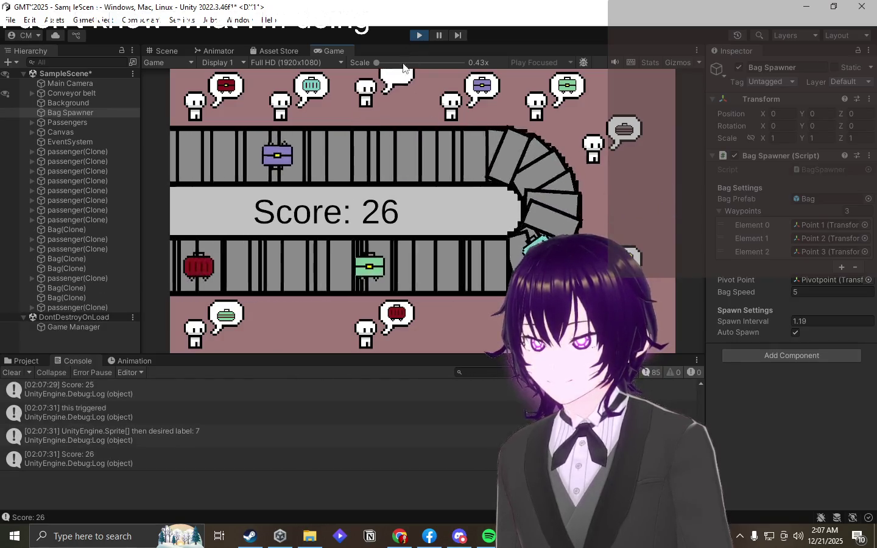
pyautogui.moveTo(282, 271); pyautogui.dragTo(225, 316)
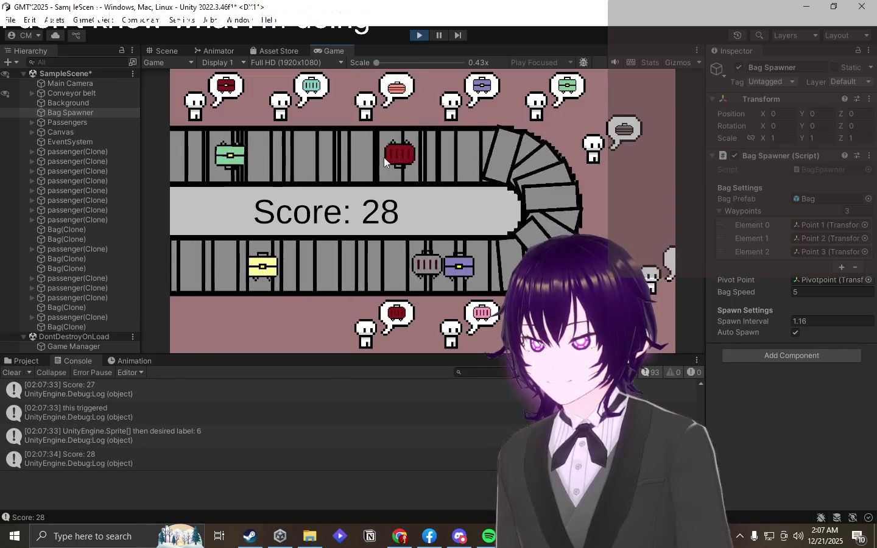
# - Click-deliver the next red, yellow, pink, grey and teal bags from both belts
pyautogui.click(383, 157)
pyautogui.click(461, 267)
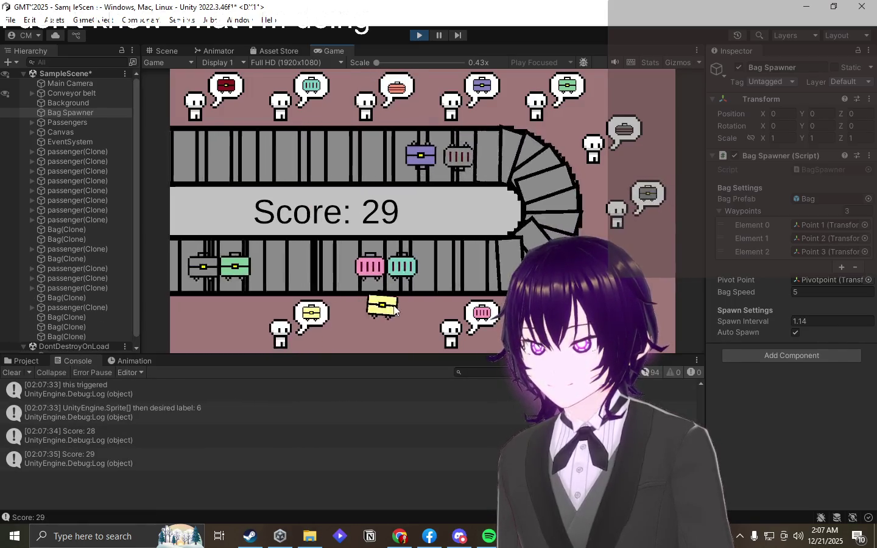
pyautogui.click(426, 268)
pyautogui.click(418, 276)
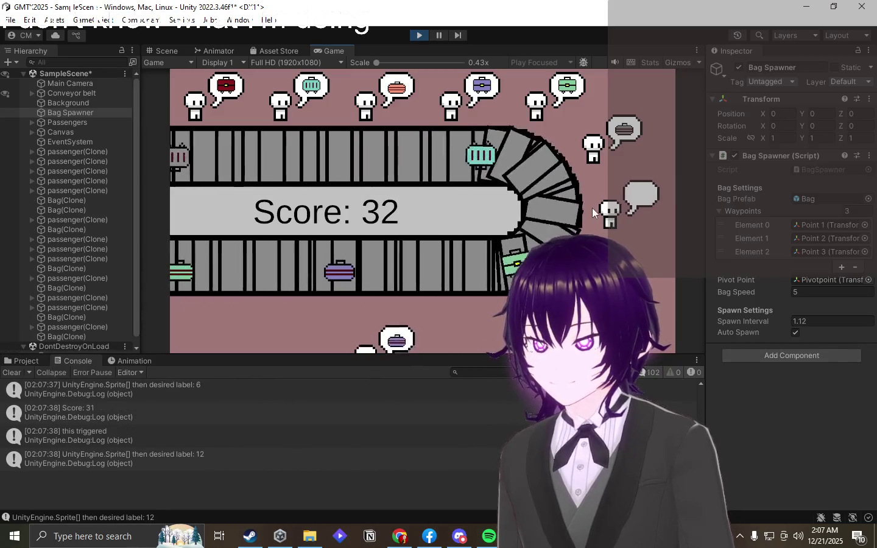
pyautogui.click(457, 278)
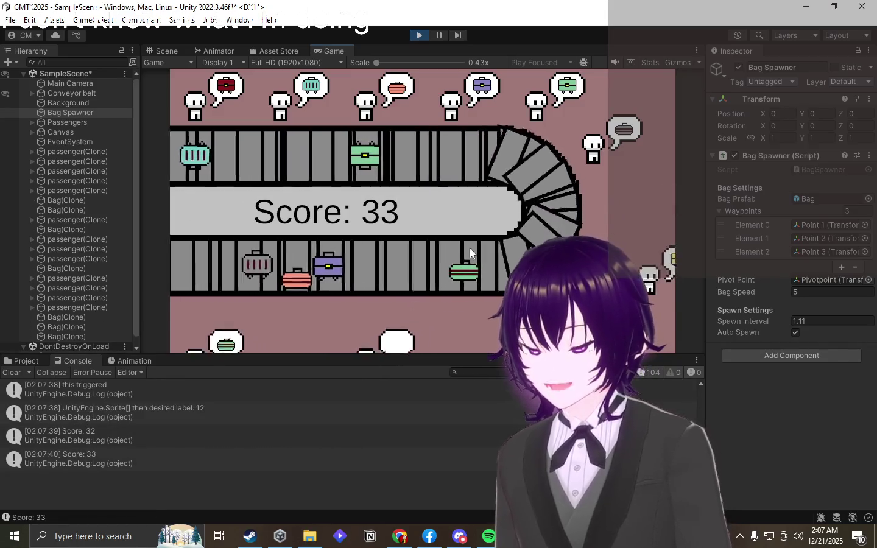
pyautogui.click(386, 272)
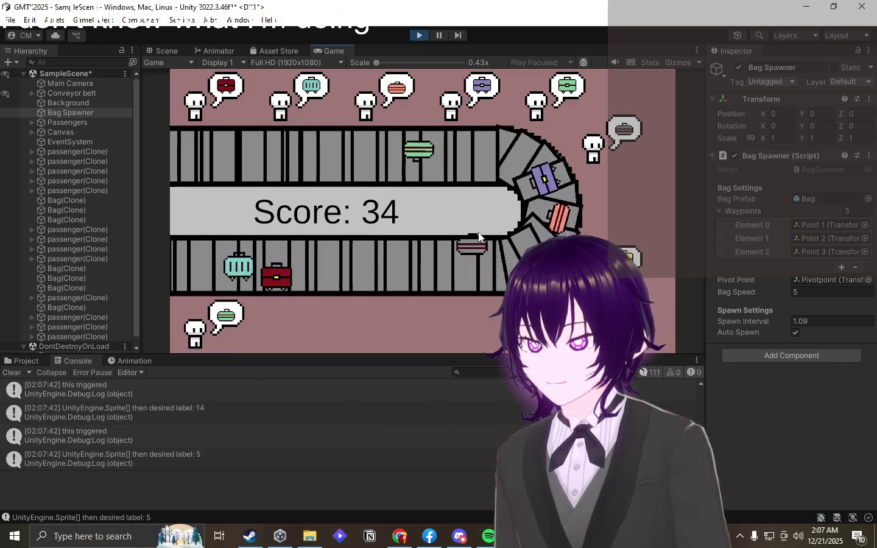
pyautogui.click(506, 167)
pyautogui.click(453, 151)
pyautogui.click(381, 156)
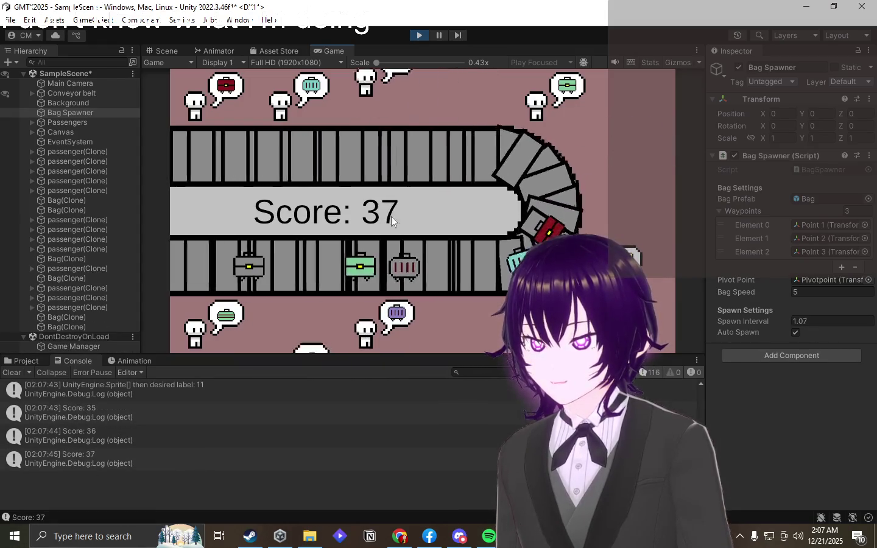
pyautogui.click(474, 169)
pyautogui.click(441, 157)
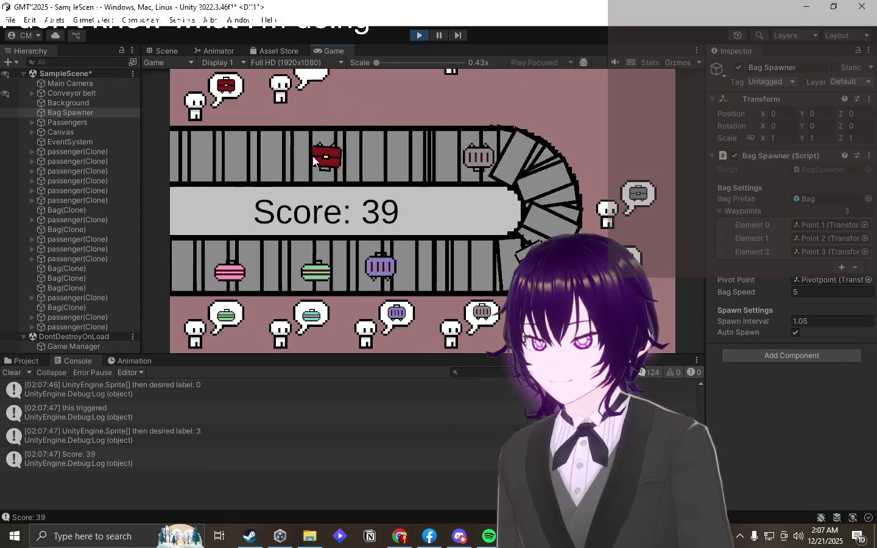
pyautogui.click(312, 157)
pyautogui.click(599, 209)
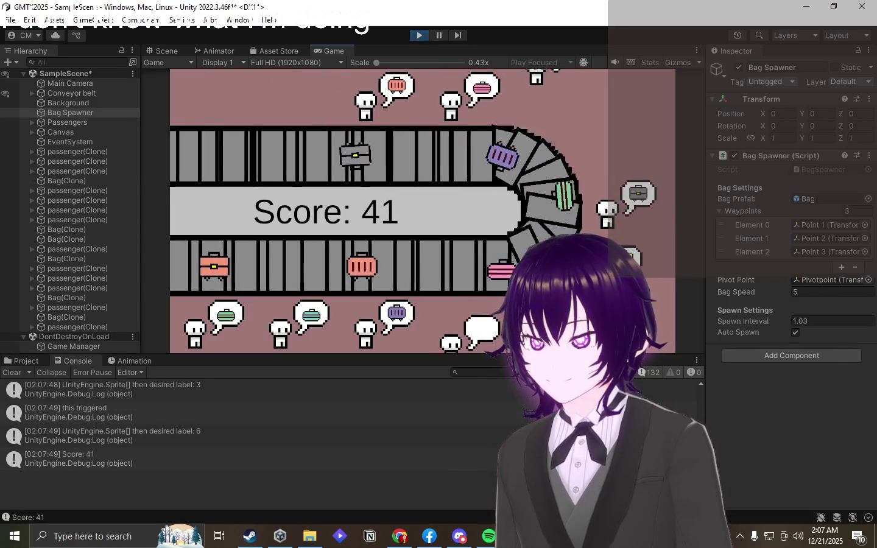
# - Deliver the last purple, red, pink, salmon, teal, grey and yellow bags, reaching score 54
pyautogui.click(326, 134)
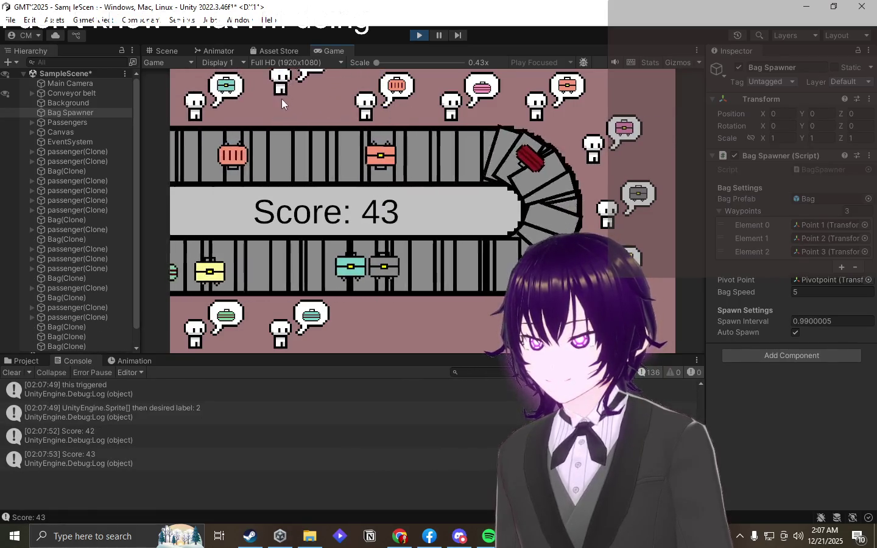
pyautogui.click(227, 154)
pyautogui.click(256, 150)
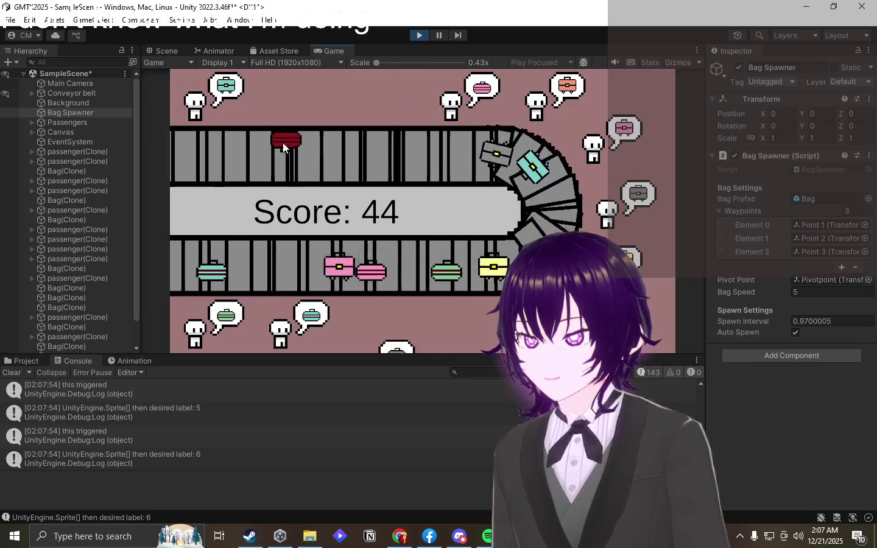
pyautogui.click(281, 146)
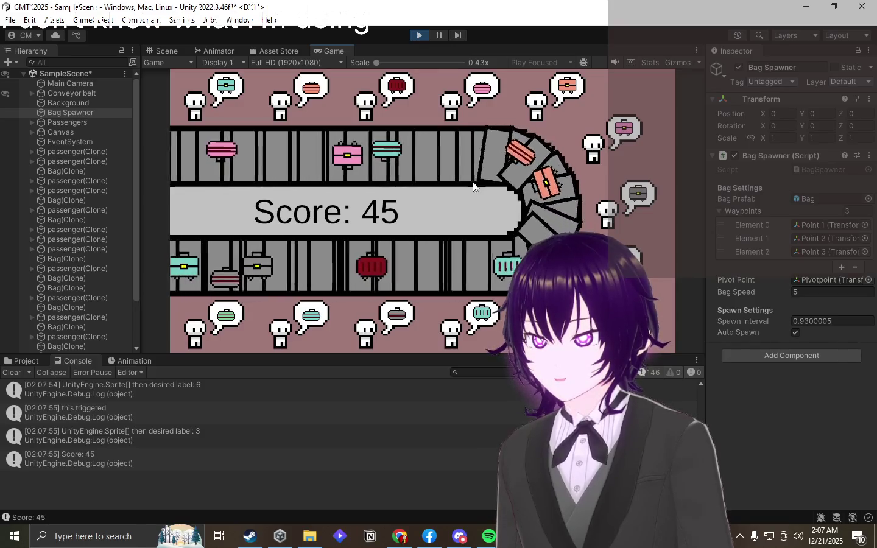
pyautogui.click(280, 152)
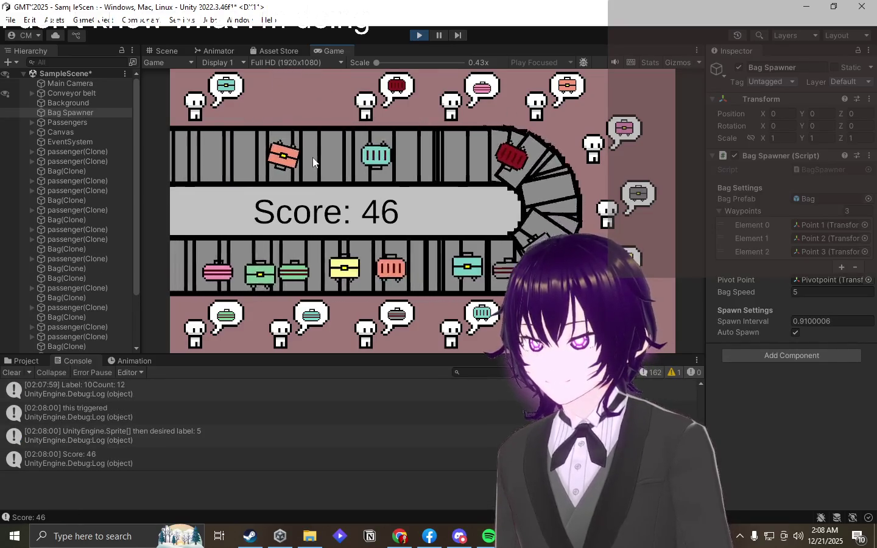
pyautogui.click(207, 153)
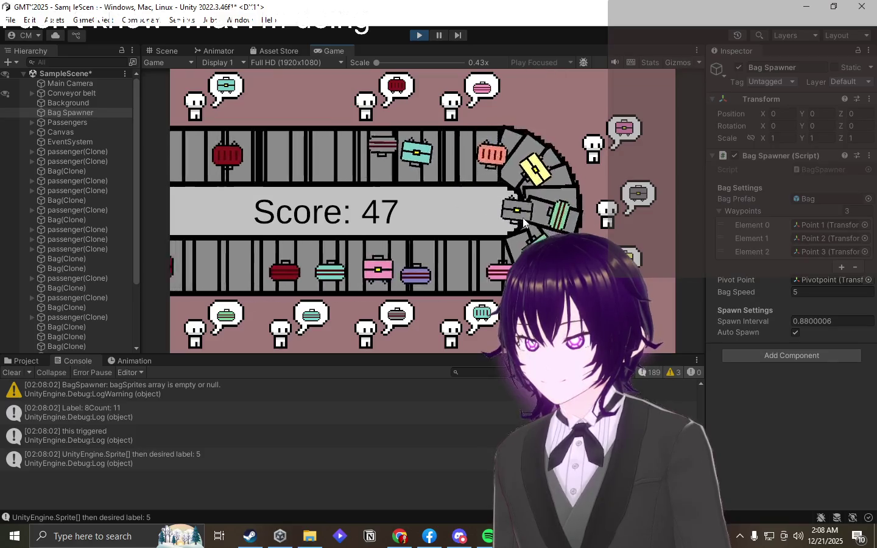
pyautogui.click(548, 244)
pyautogui.click(542, 256)
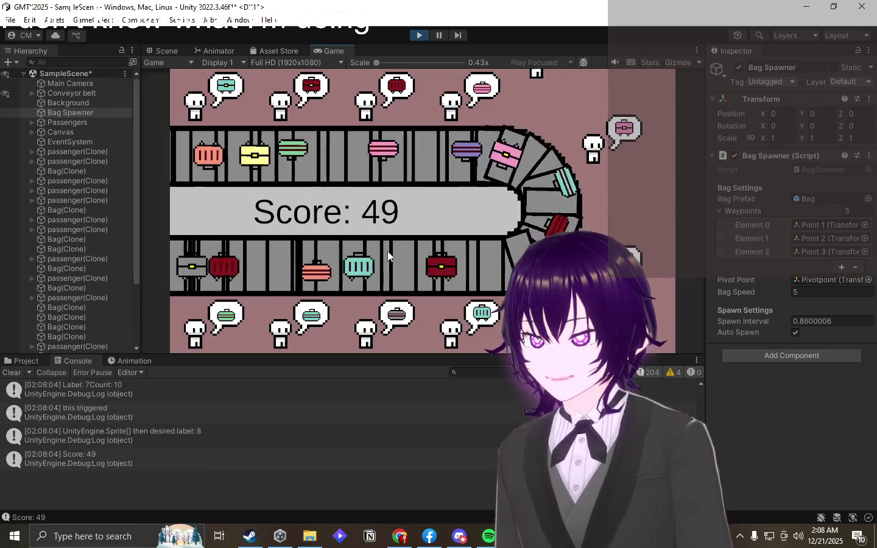
pyautogui.click(387, 250)
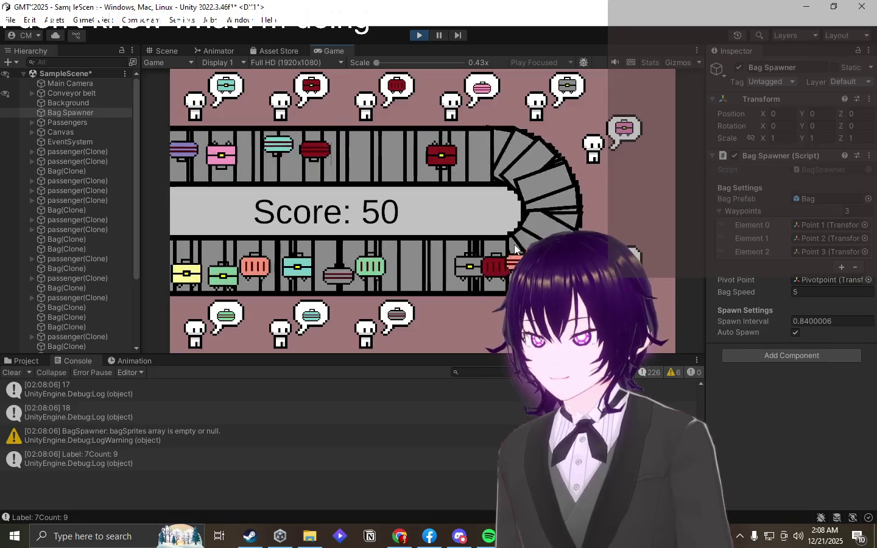
pyautogui.click(553, 101)
pyautogui.click(492, 118)
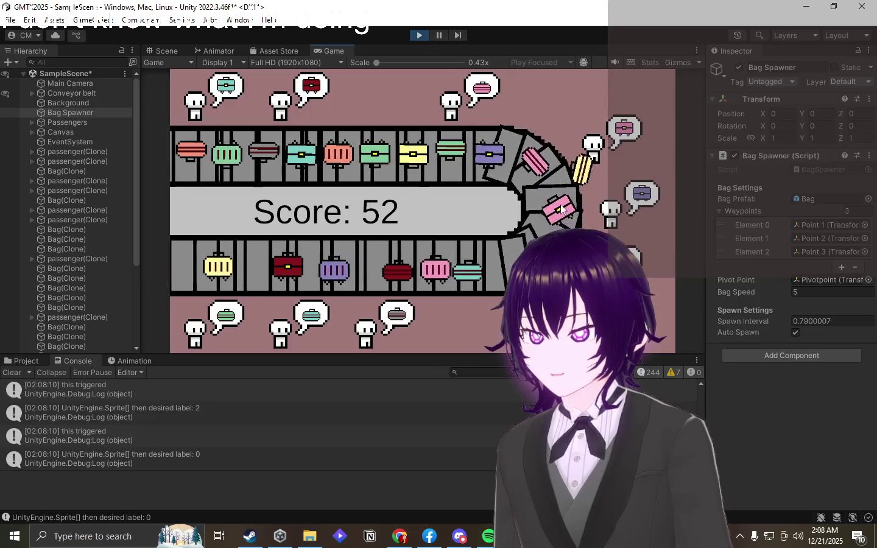
pyautogui.click(487, 151)
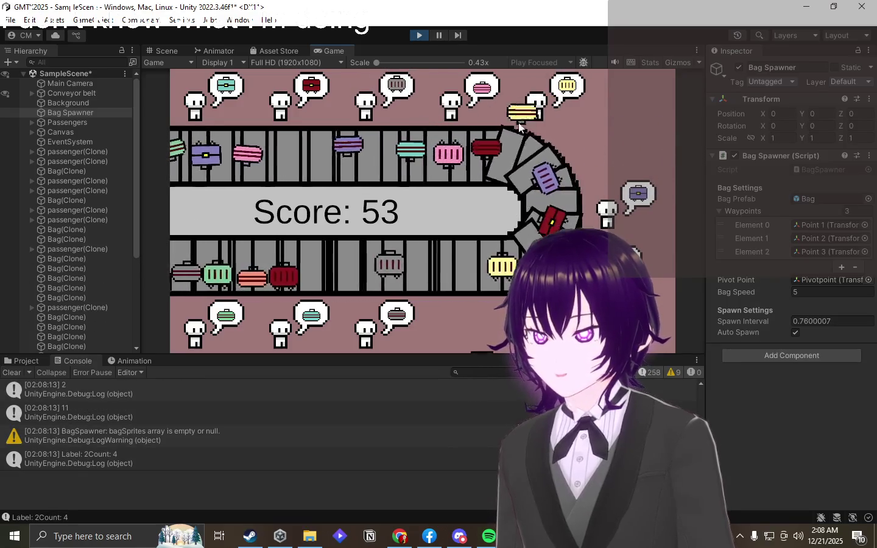
pyautogui.click(437, 159)
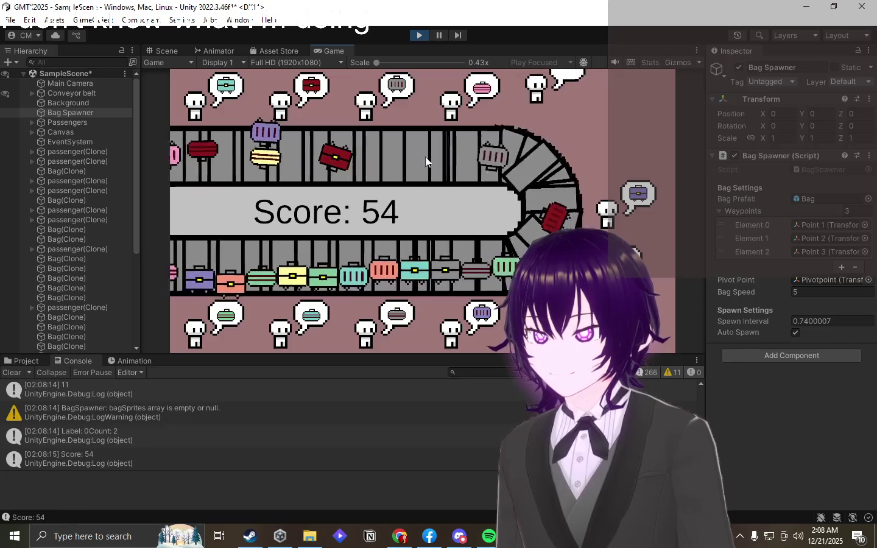
pyautogui.click(301, 151)
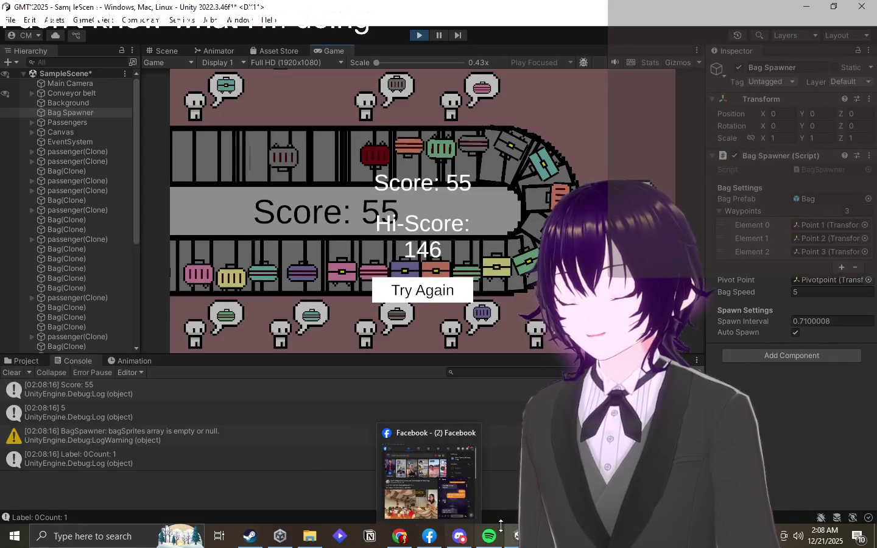
# - Switch over to the BagSpawner.cs code in Visual Studio
pyautogui.hotkey('alt', 'Tab')
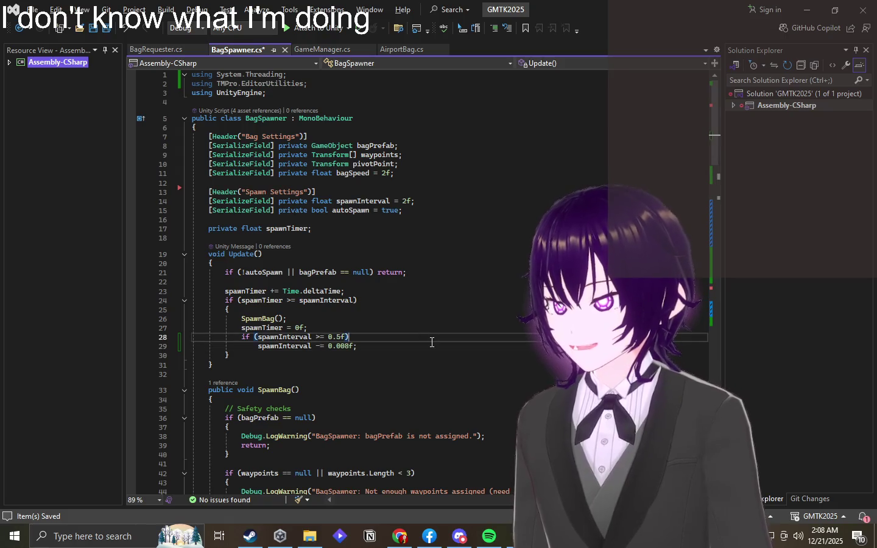
pyautogui.hotkey('alt', 'Tab')
pyautogui.press('Escape')
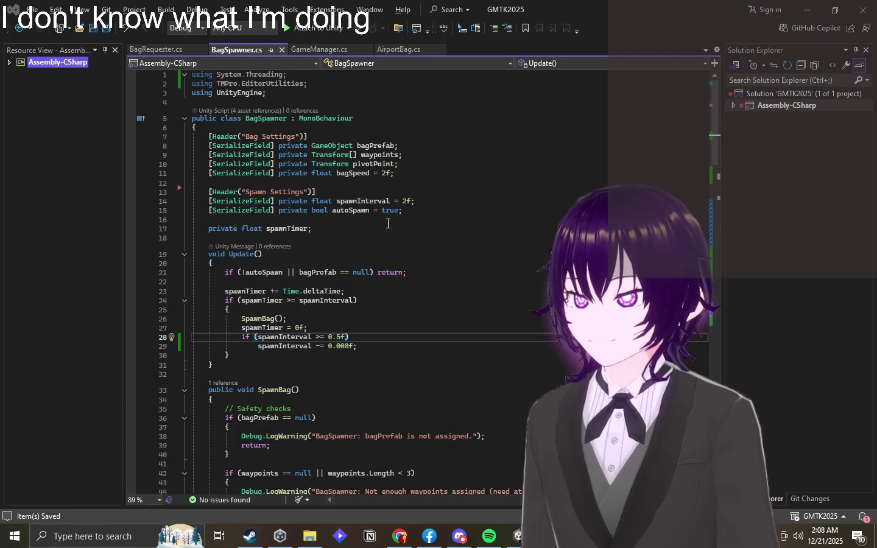
pyautogui.hotkey('alt', 'Tab')
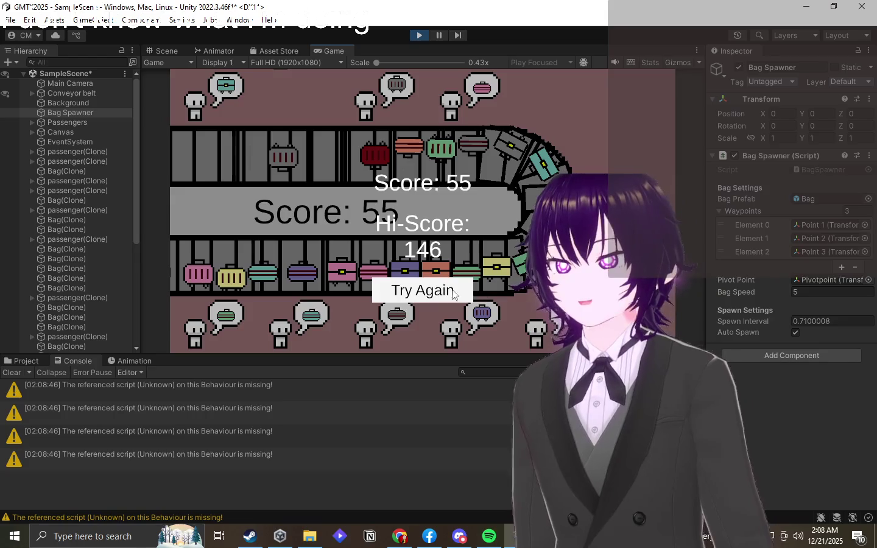
# - Stop the running session, then deliver the first purple, red, salmon, teal and yellow bags
pyautogui.click(418, 36)
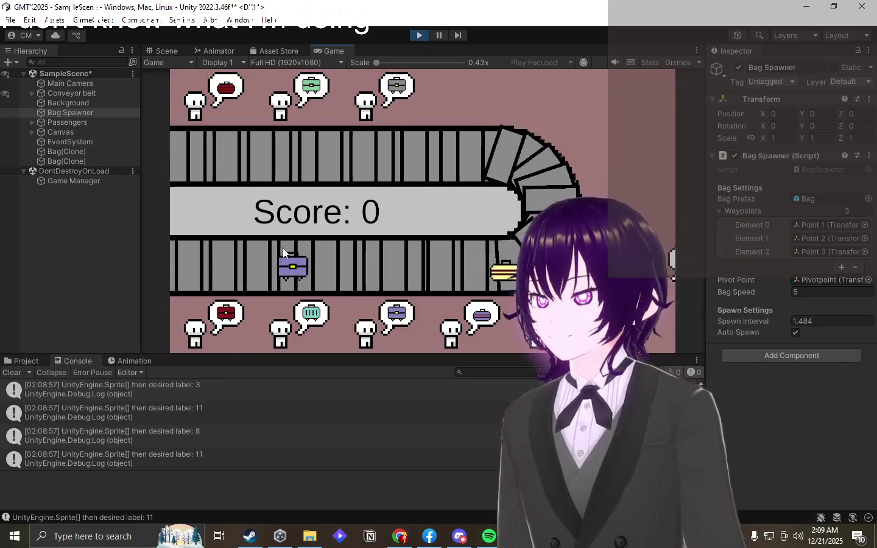
pyautogui.click(456, 262)
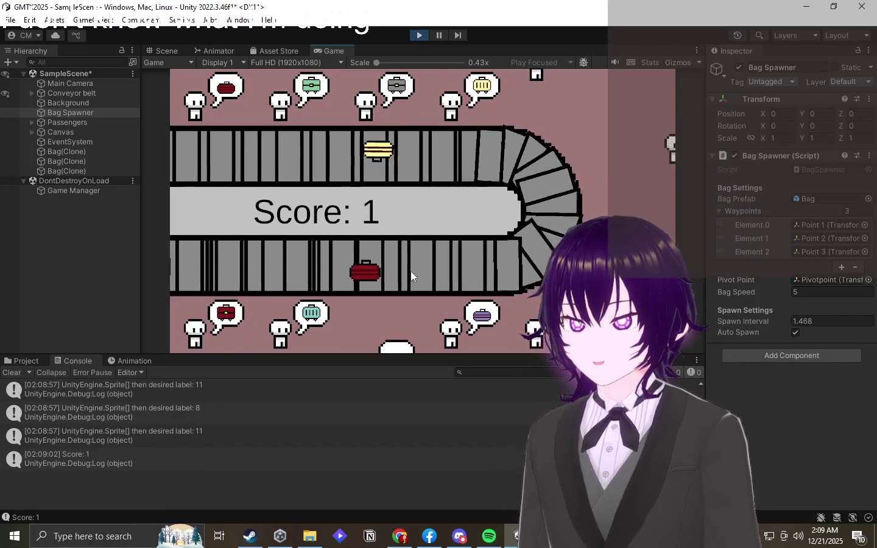
pyautogui.click(272, 139)
pyautogui.click(485, 265)
pyautogui.click(365, 266)
pyautogui.click(420, 268)
pyautogui.click(417, 266)
pyautogui.moveTo(328, 250)
pyautogui.mouseDown()
pyautogui.moveTo(401, 249)
pyautogui.moveTo(293, 150)
pyautogui.moveTo(223, 152)
pyautogui.moveTo(457, 142)
pyautogui.moveTo(350, 150)
pyautogui.mouseUp()
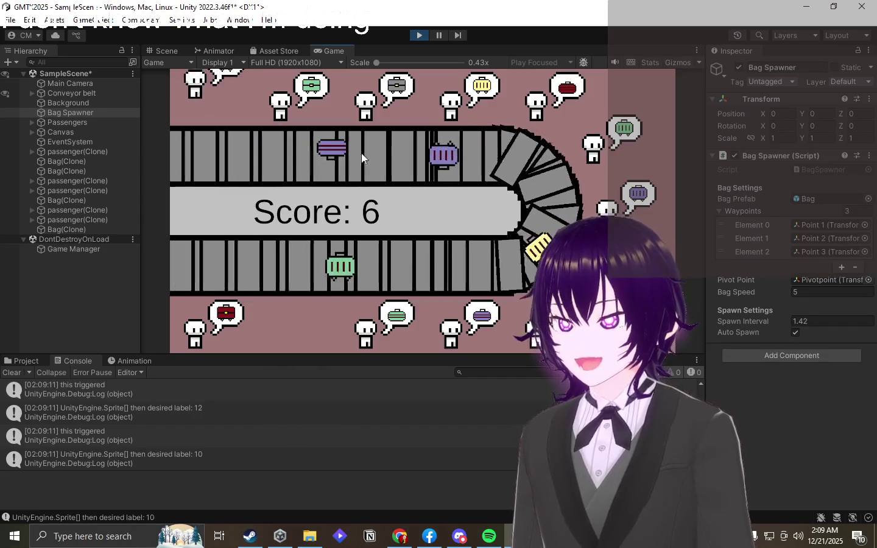
pyautogui.click(402, 155)
pyautogui.moveTo(188, 164)
pyautogui.mouseDown()
pyautogui.moveTo(302, 129)
pyautogui.moveTo(370, 153)
pyautogui.mouseUp()
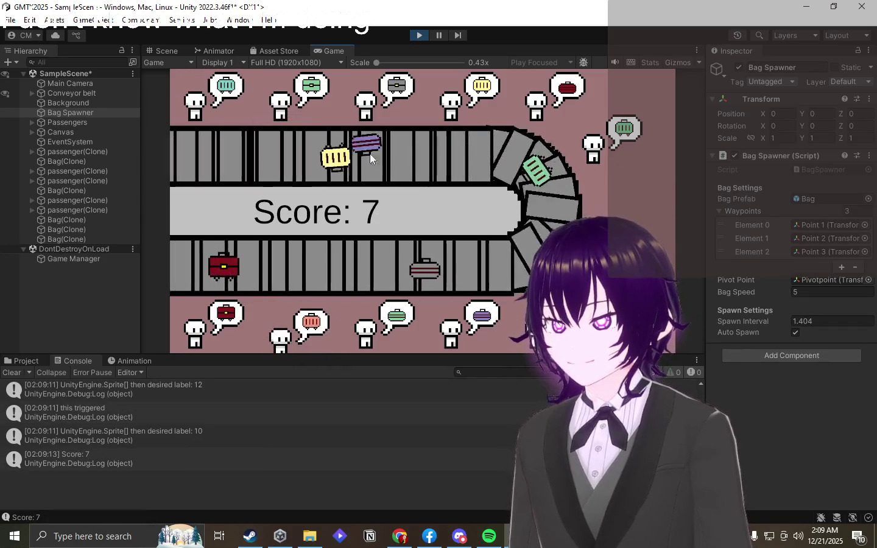
pyautogui.moveTo(265, 152); pyautogui.dragTo(425, 117)
# - Drag red, green, salmon, grey and salmon briefcase bags to their waiting passengers
pyautogui.moveTo(192, 150); pyautogui.dragTo(310, 135)
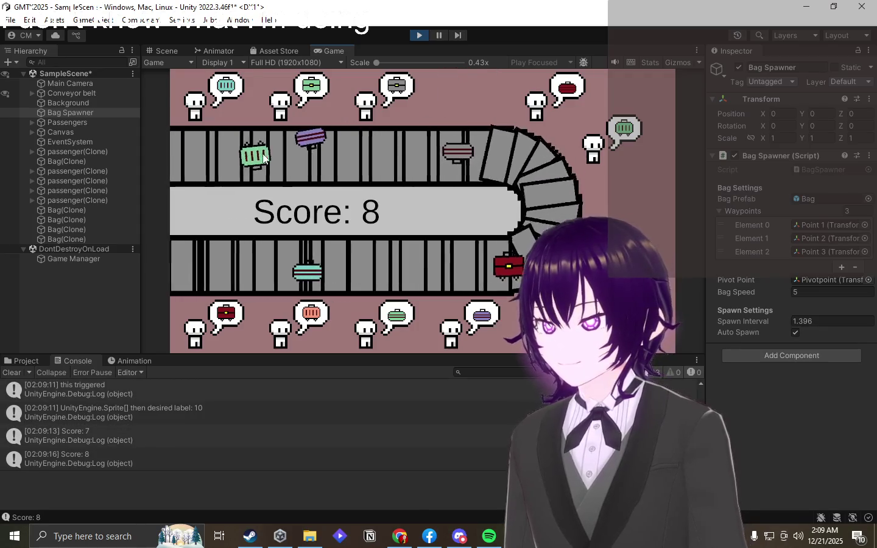
pyautogui.moveTo(487, 161); pyautogui.dragTo(207, 317)
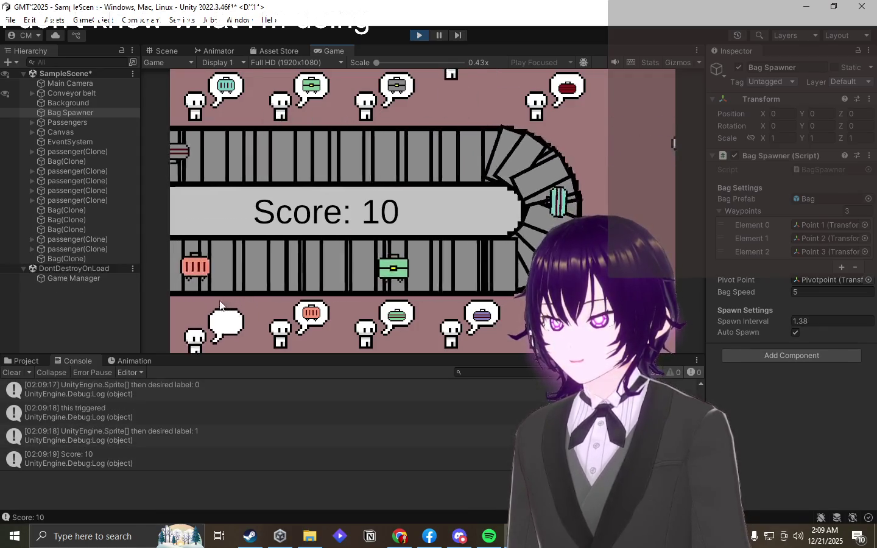
pyautogui.moveTo(486, 265); pyautogui.dragTo(304, 108)
pyautogui.moveTo(474, 281)
pyautogui.mouseDown()
pyautogui.moveTo(489, 227)
pyautogui.moveTo(504, 236)
pyautogui.moveTo(479, 278)
pyautogui.moveTo(499, 268)
pyautogui.moveTo(529, 205)
pyautogui.moveTo(480, 314)
pyautogui.moveTo(505, 273)
pyautogui.moveTo(465, 182)
pyautogui.moveTo(473, 107)
pyautogui.mouseUp()
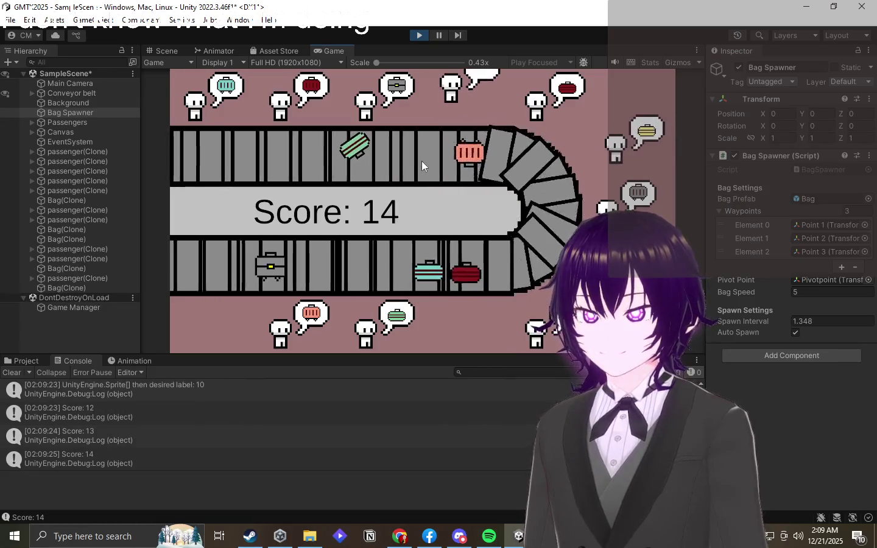
pyautogui.moveTo(285, 159)
pyautogui.mouseDown()
pyautogui.moveTo(308, 109)
pyautogui.moveTo(341, 144)
pyautogui.mouseUp()
pyautogui.moveTo(420, 150)
pyautogui.mouseDown()
pyautogui.moveTo(498, 92)
pyautogui.moveTo(538, 101)
pyautogui.mouseUp()
pyautogui.moveTo(344, 160); pyautogui.dragTo(390, 99)
pyautogui.moveTo(293, 269); pyautogui.dragTo(489, 100)
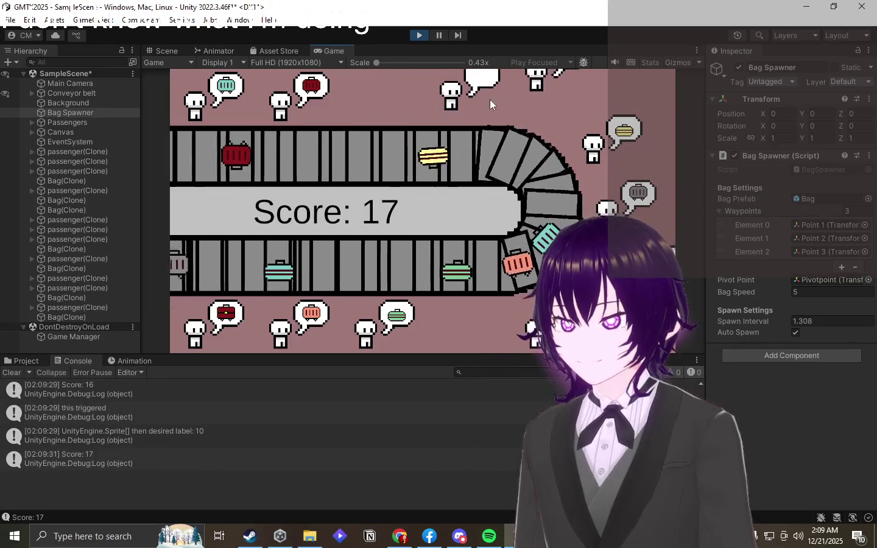
pyautogui.moveTo(516, 155); pyautogui.dragTo(308, 320)
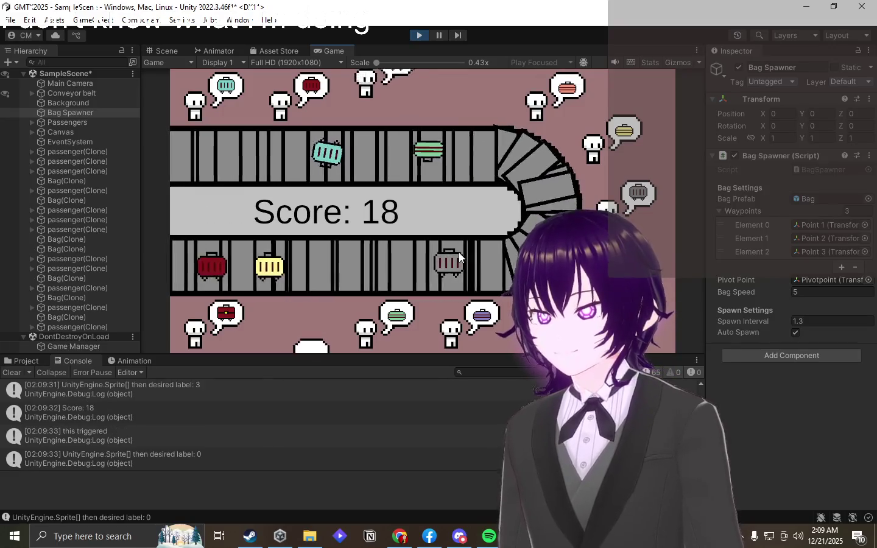
pyautogui.moveTo(572, 203); pyautogui.dragTo(609, 204)
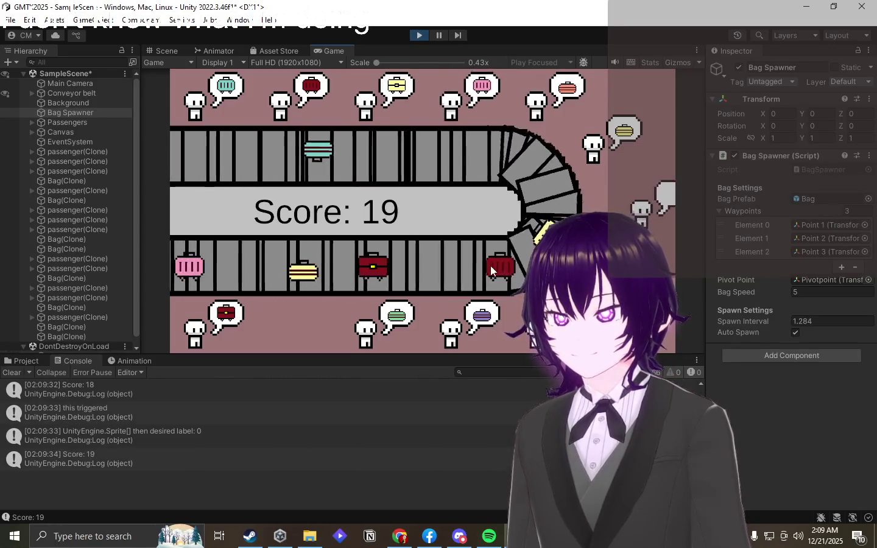
# - Deliver dark-red, yellow, pink, salmon, grey, teal and beige bags to top and right passengers
pyautogui.moveTo(522, 162); pyautogui.dragTo(311, 100)
pyautogui.moveTo(307, 157)
pyautogui.mouseDown()
pyautogui.moveTo(394, 117)
pyautogui.moveTo(397, 97)
pyautogui.mouseUp()
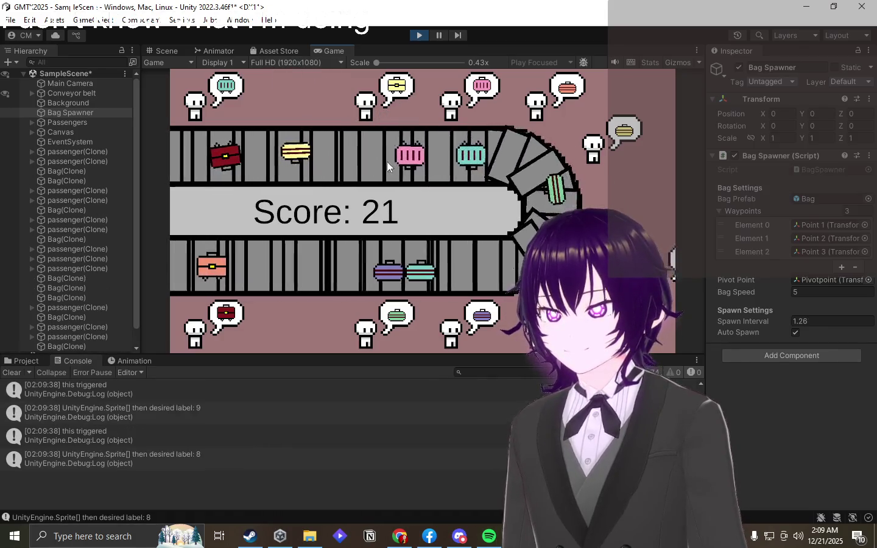
pyautogui.moveTo(396, 157); pyautogui.dragTo(462, 116)
pyautogui.moveTo(447, 151); pyautogui.dragTo(584, 98)
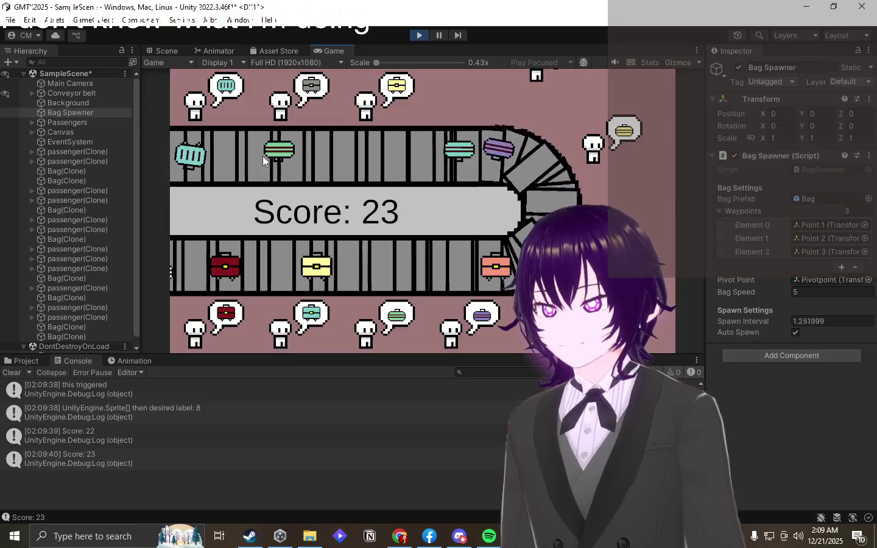
pyautogui.moveTo(546, 183); pyautogui.dragTo(631, 204)
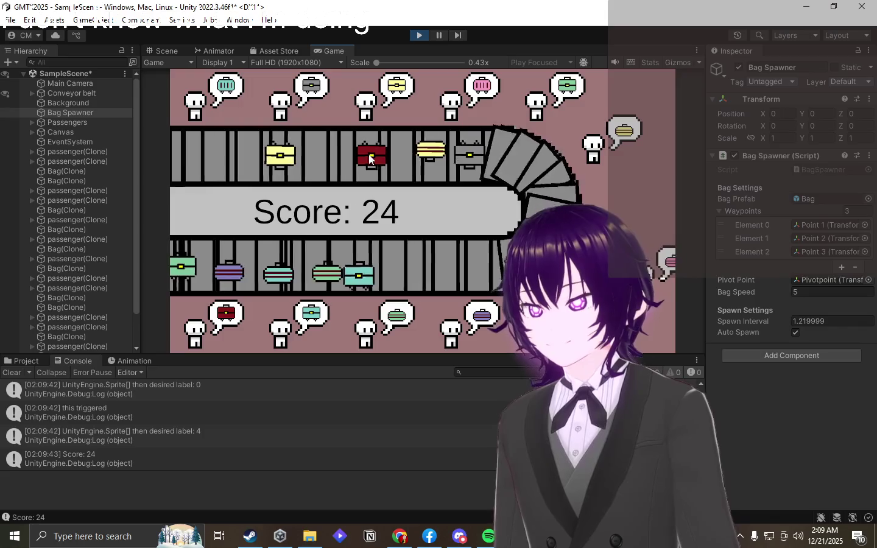
pyautogui.moveTo(227, 152); pyautogui.dragTo(365, 101)
pyautogui.moveTo(307, 152); pyautogui.dragTo(289, 107)
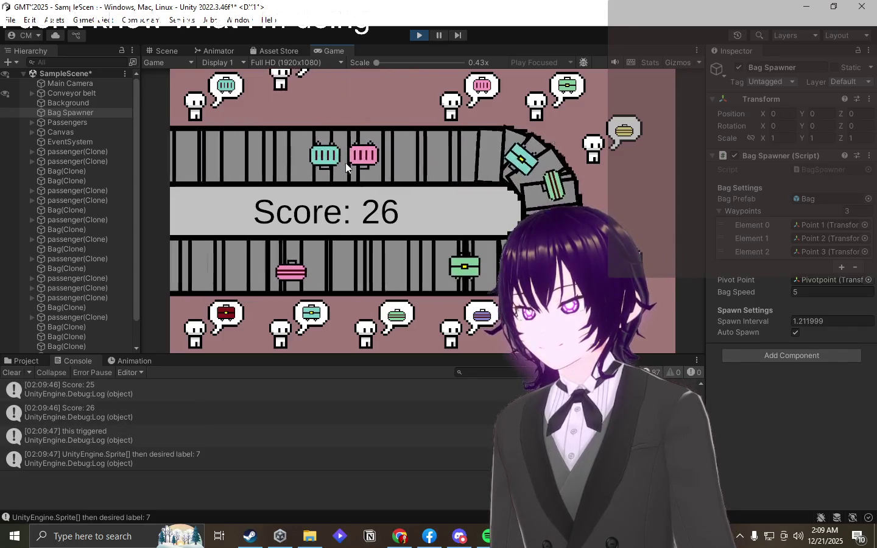
pyautogui.moveTo(357, 155); pyautogui.dragTo(481, 91)
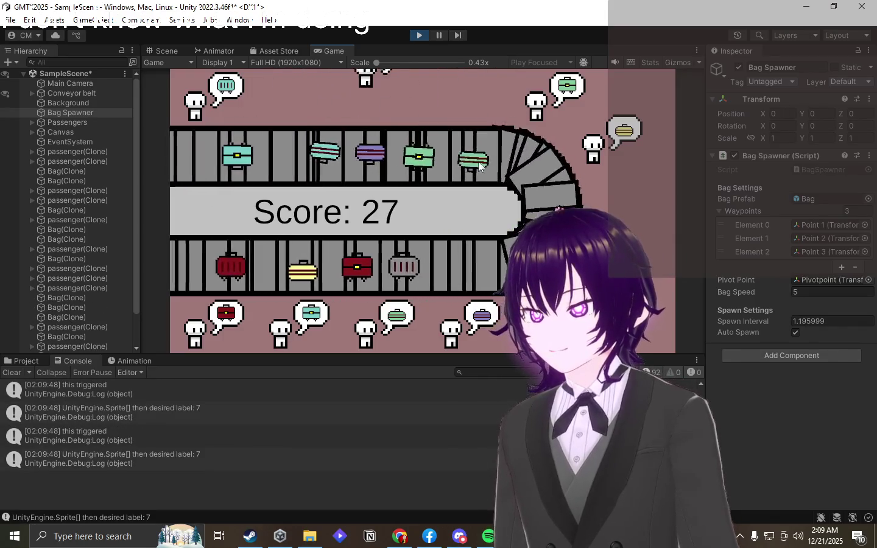
pyautogui.moveTo(351, 164); pyautogui.dragTo(588, 96)
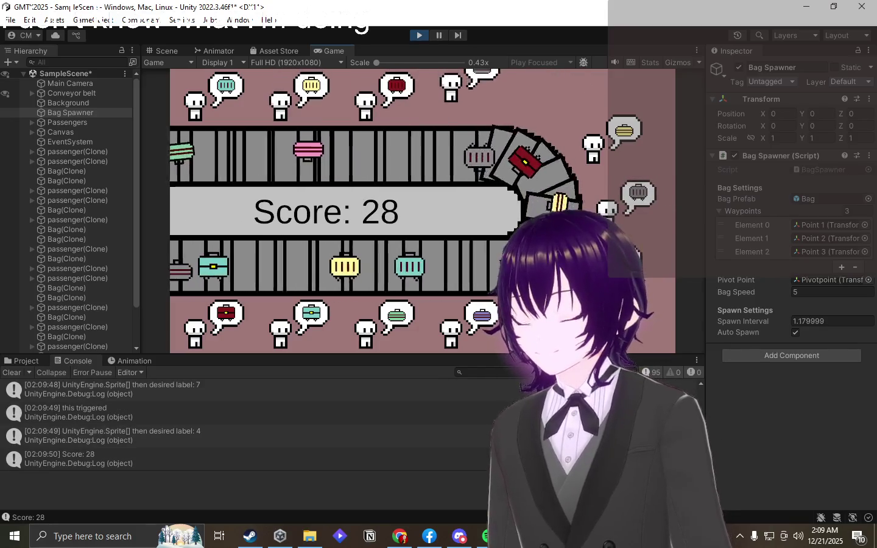
pyautogui.moveTo(536, 158); pyautogui.dragTo(623, 134)
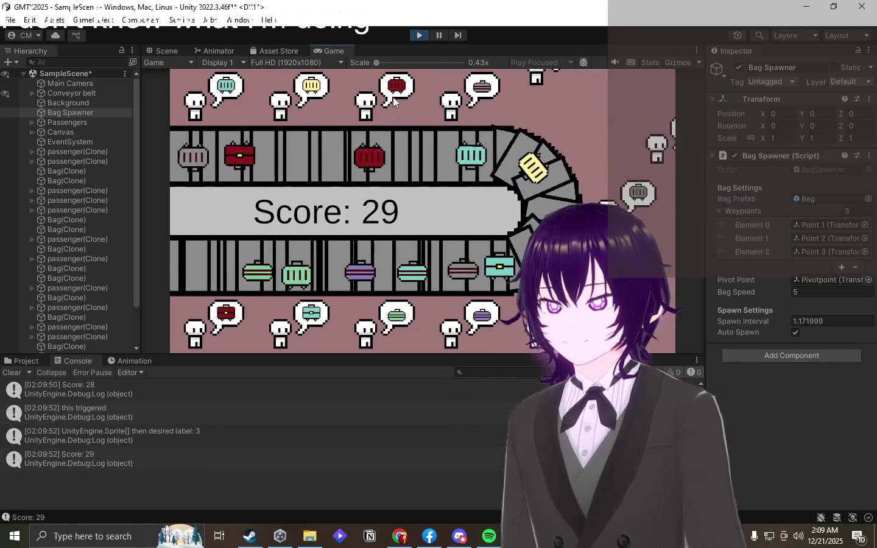
# - Hand over the final red, striped, green and yellow bags until the round ends at 37
pyautogui.moveTo(207, 155); pyautogui.dragTo(397, 92)
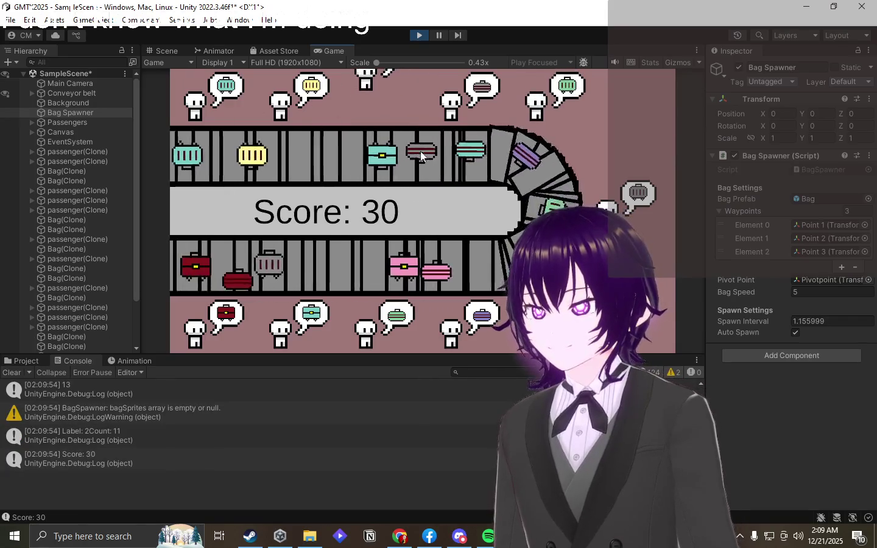
pyautogui.moveTo(380, 143); pyautogui.dragTo(466, 93)
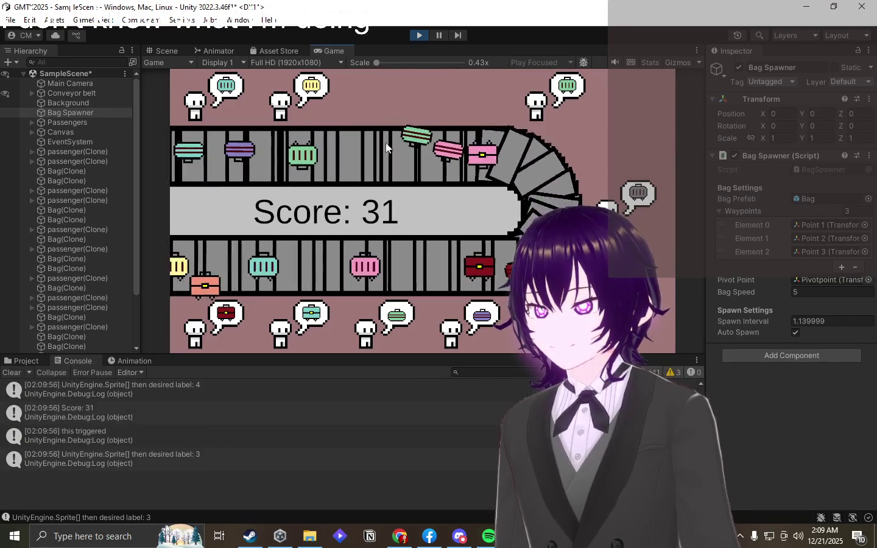
pyautogui.moveTo(219, 150); pyautogui.dragTo(618, 102)
pyautogui.moveTo(443, 151)
pyautogui.mouseDown()
pyautogui.moveTo(403, 152)
pyautogui.moveTo(366, 117)
pyautogui.mouseUp()
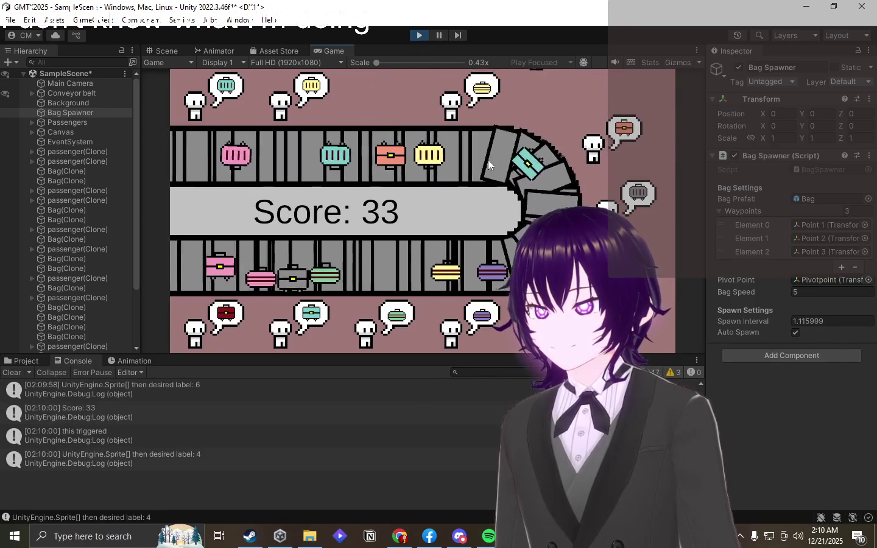
pyautogui.moveTo(328, 151); pyautogui.dragTo(577, 119)
pyautogui.moveTo(437, 245)
pyautogui.mouseDown()
pyautogui.moveTo(522, 155)
pyautogui.moveTo(536, 110)
pyautogui.mouseUp()
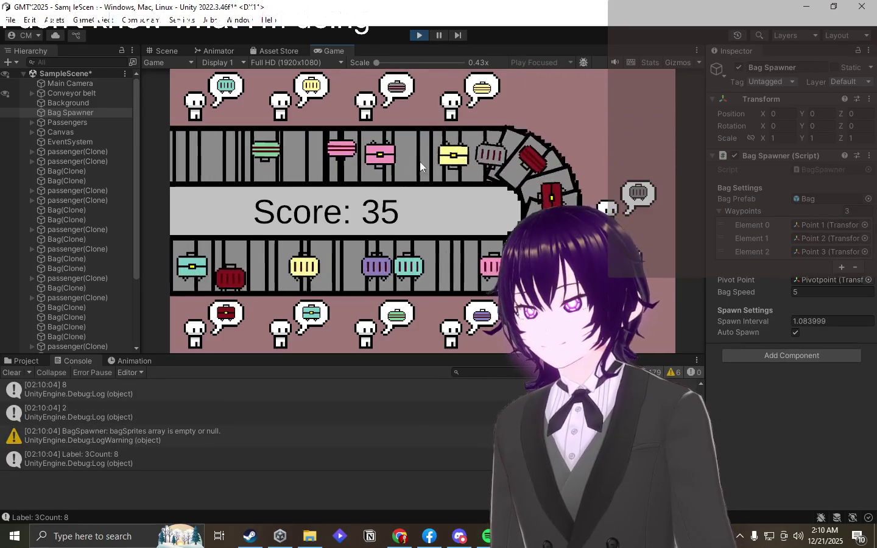
pyautogui.moveTo(484, 152); pyautogui.dragTo(366, 107)
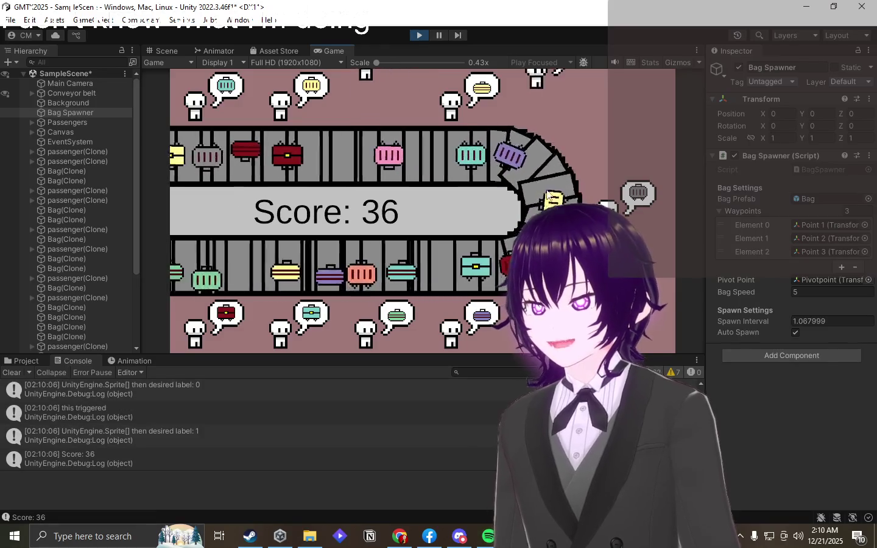
pyautogui.moveTo(505, 152); pyautogui.dragTo(280, 108)
pyautogui.moveTo(316, 150)
pyautogui.mouseDown()
pyautogui.moveTo(435, 213)
pyautogui.moveTo(344, 160)
pyautogui.moveTo(285, 155)
pyautogui.mouseUp()
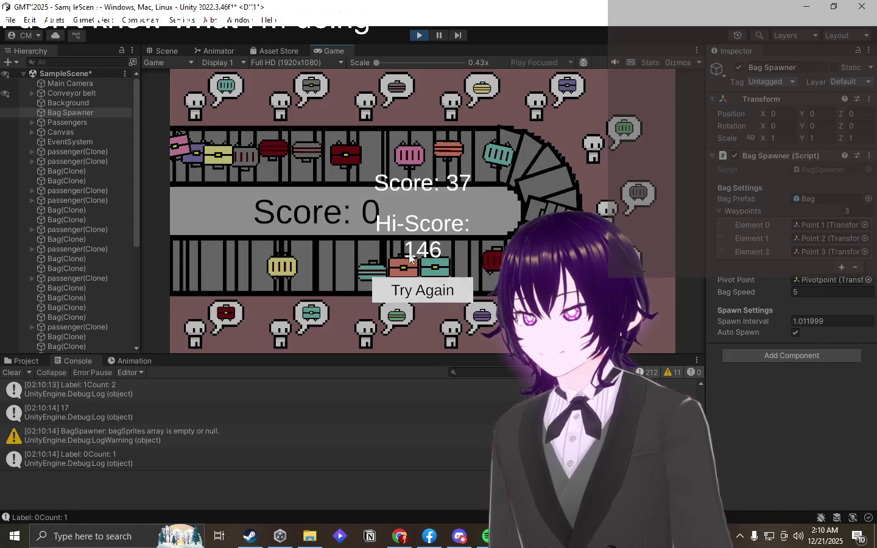
# - Restart via Try Again and deliver the first yellow, teal, pink and pink striped bags
pyautogui.click(417, 289)
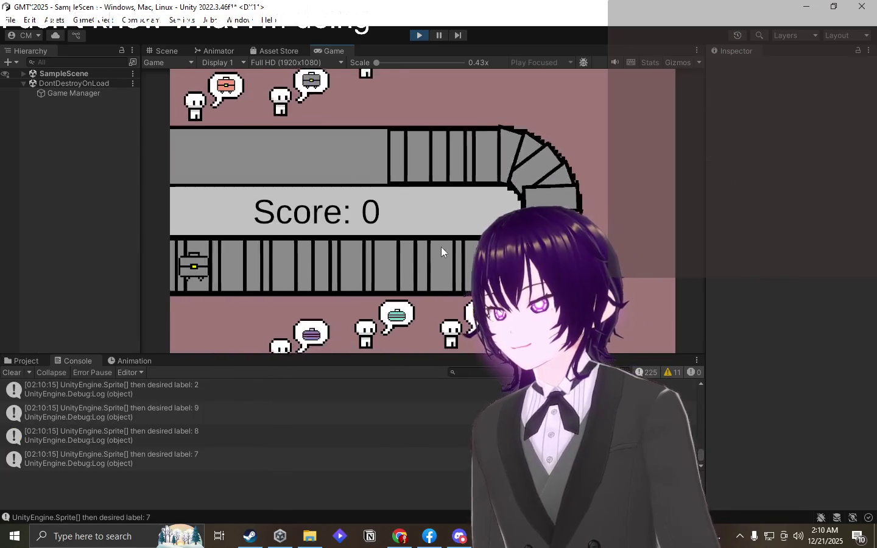
pyautogui.moveTo(277, 271); pyautogui.dragTo(298, 118)
pyautogui.moveTo(247, 268); pyautogui.dragTo(386, 106)
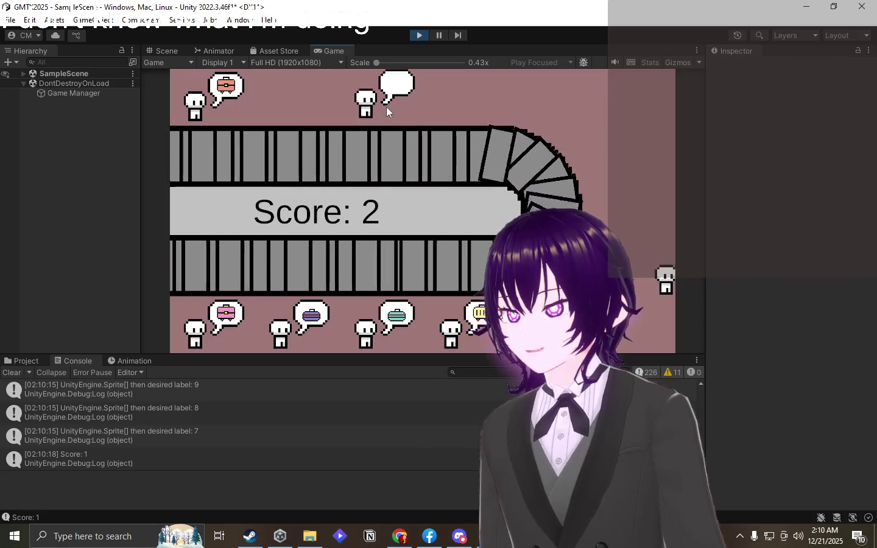
pyautogui.moveTo(191, 266)
pyautogui.mouseDown()
pyautogui.moveTo(295, 287)
pyautogui.moveTo(354, 261)
pyautogui.moveTo(421, 265)
pyautogui.moveTo(466, 223)
pyautogui.moveTo(597, 268)
pyautogui.mouseUp()
pyautogui.moveTo(455, 272)
pyautogui.mouseDown()
pyautogui.moveTo(547, 150)
pyautogui.moveTo(557, 103)
pyautogui.mouseUp()
pyautogui.moveTo(496, 265)
pyautogui.mouseDown()
pyautogui.moveTo(479, 308)
pyautogui.moveTo(462, 304)
pyautogui.mouseUp()
pyautogui.moveTo(438, 266); pyautogui.dragTo(518, 316)
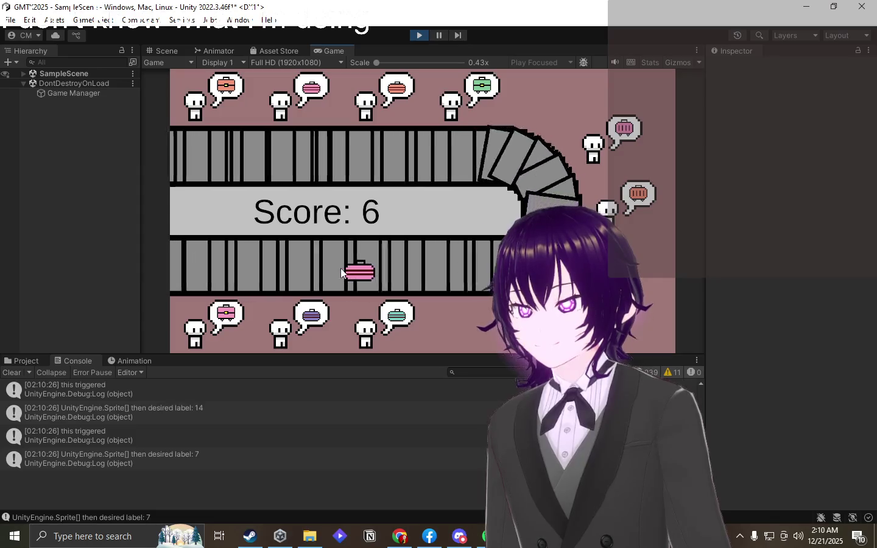
pyautogui.moveTo(529, 159)
pyautogui.mouseDown()
pyautogui.moveTo(531, 188)
pyautogui.moveTo(529, 166)
pyautogui.moveTo(286, 106)
pyautogui.mouseUp()
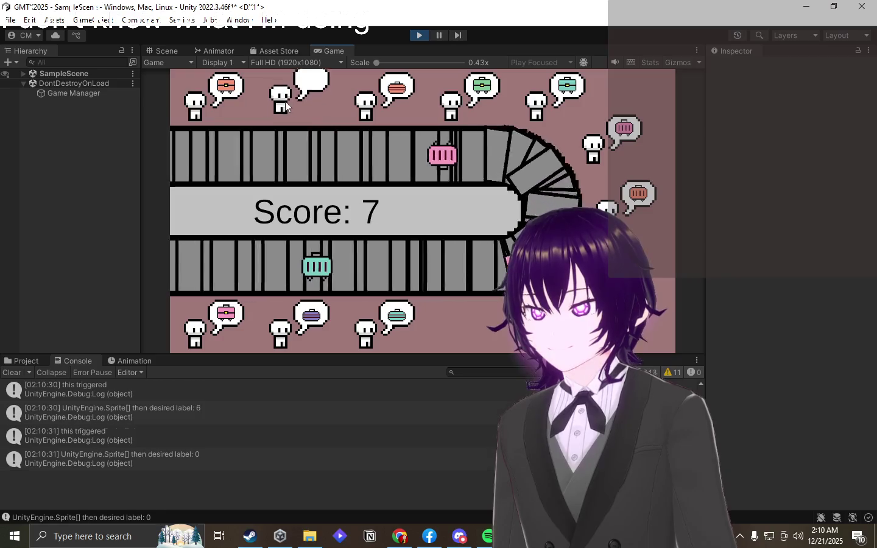
pyautogui.moveTo(368, 162); pyautogui.dragTo(601, 143)
pyautogui.moveTo(428, 161)
pyautogui.mouseDown()
pyautogui.moveTo(342, 200)
pyautogui.moveTo(274, 131)
pyautogui.moveTo(207, 183)
pyautogui.moveTo(222, 317)
pyautogui.mouseUp()
# - Give green, yellow, red, teal, dark red, orange and purple bags to their passengers
pyautogui.moveTo(261, 155)
pyautogui.mouseDown()
pyautogui.moveTo(425, 146)
pyautogui.moveTo(633, 256)
pyautogui.mouseUp()
pyautogui.moveTo(274, 152); pyautogui.dragTo(485, 91)
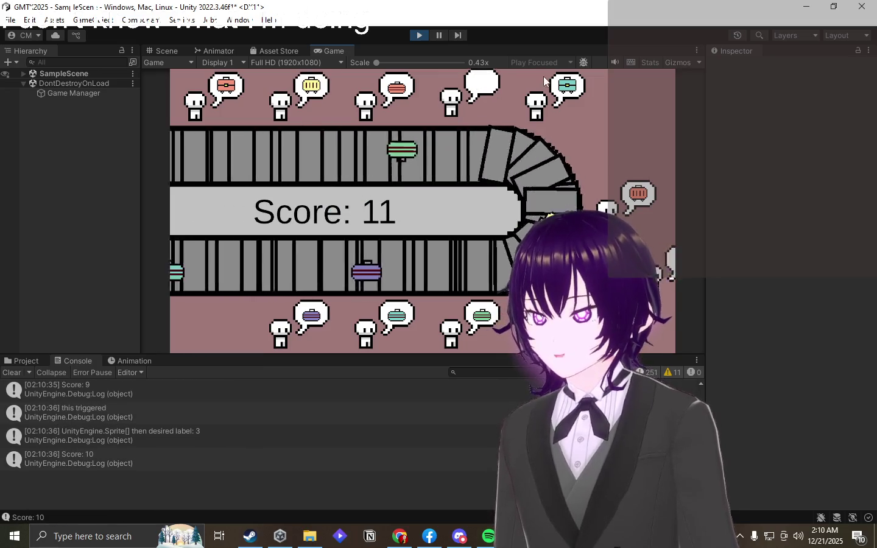
pyautogui.moveTo(313, 145); pyautogui.dragTo(426, 300)
pyautogui.moveTo(367, 139); pyautogui.dragTo(319, 114)
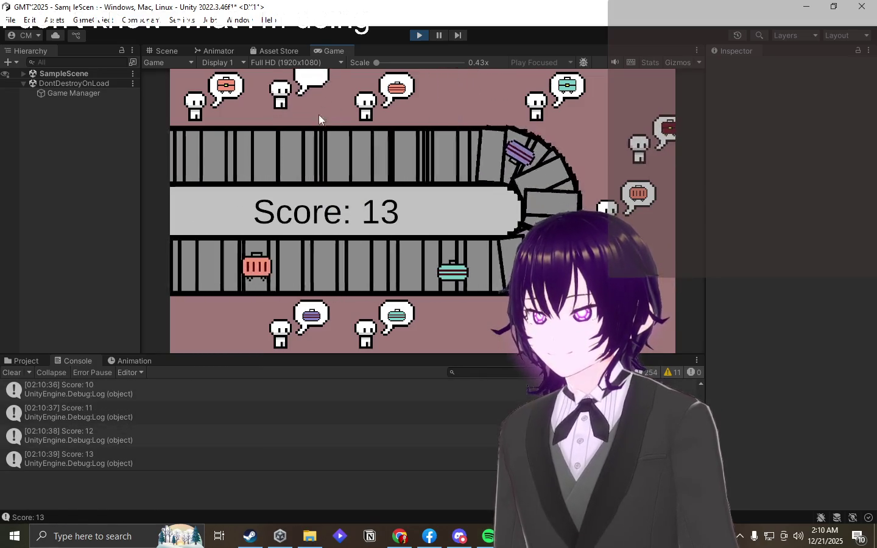
pyautogui.moveTo(321, 261)
pyautogui.mouseDown()
pyautogui.moveTo(390, 115)
pyautogui.moveTo(636, 195)
pyautogui.mouseUp()
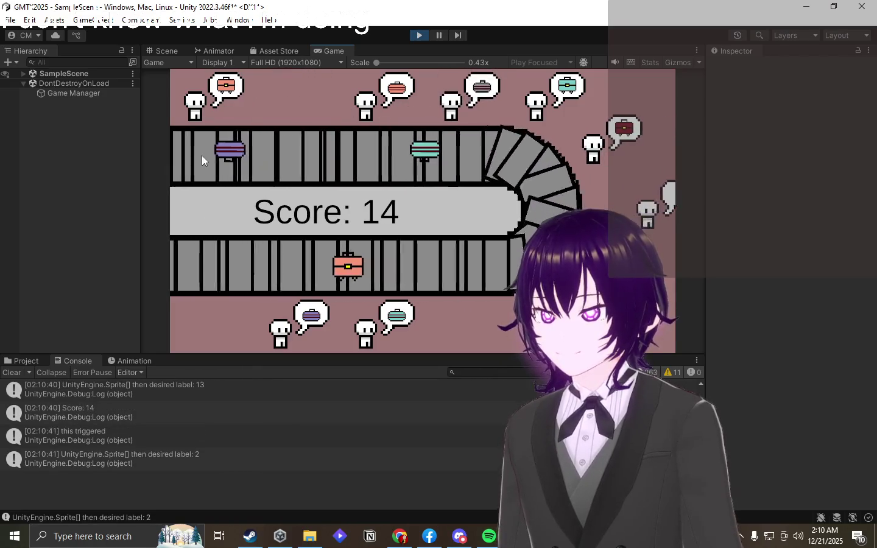
pyautogui.moveTo(271, 150)
pyautogui.mouseDown()
pyautogui.moveTo(418, 276)
pyautogui.moveTo(375, 325)
pyautogui.mouseUp()
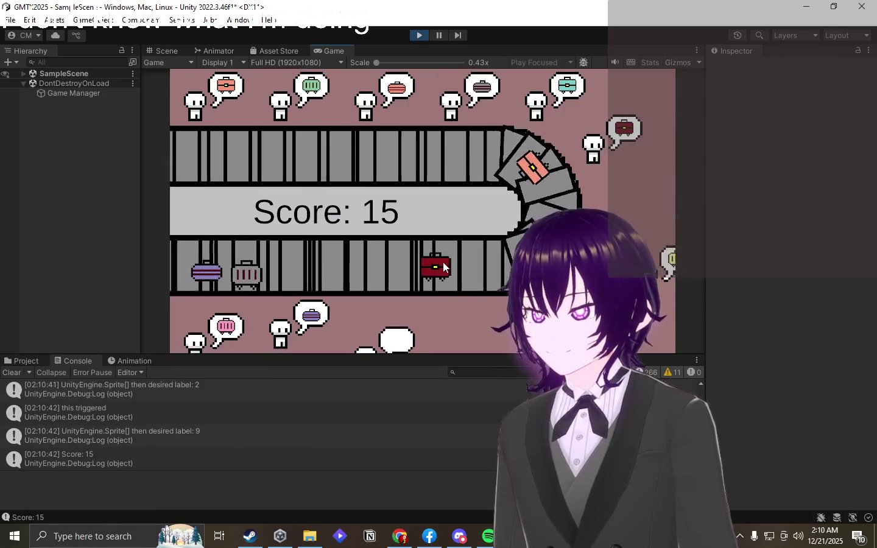
pyautogui.moveTo(443, 266); pyautogui.dragTo(625, 140)
pyautogui.moveTo(402, 140)
pyautogui.mouseDown()
pyautogui.moveTo(345, 171)
pyautogui.moveTo(206, 100)
pyautogui.mouseUp()
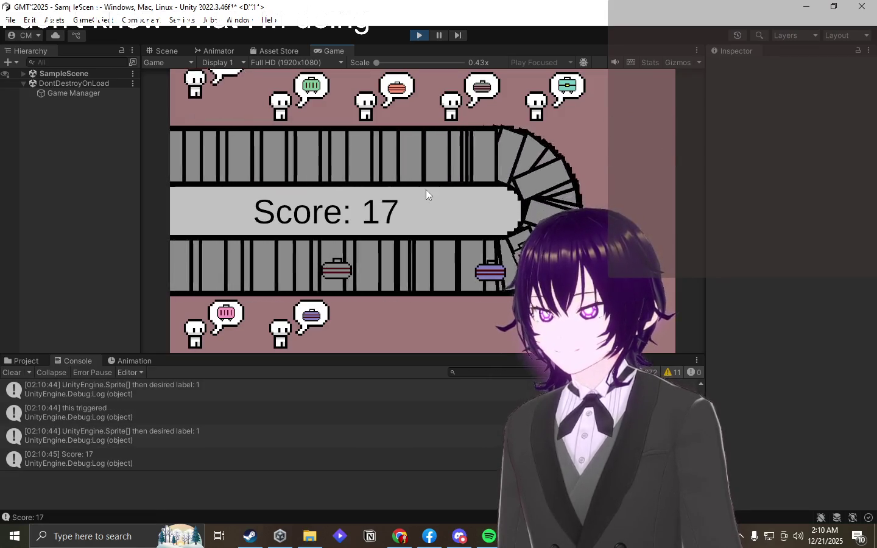
pyautogui.moveTo(520, 244)
pyautogui.mouseDown()
pyautogui.moveTo(609, 183)
pyautogui.moveTo(636, 183)
pyautogui.mouseUp()
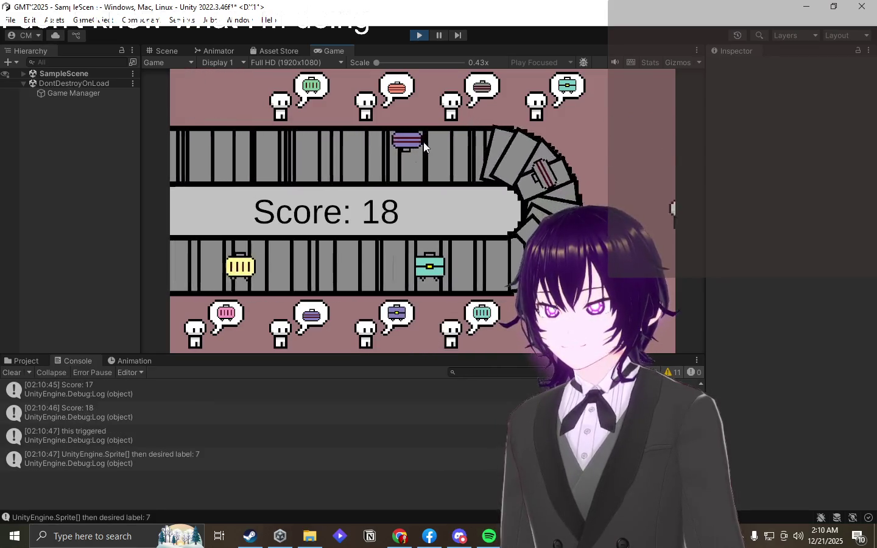
pyautogui.moveTo(269, 151); pyautogui.dragTo(310, 317)
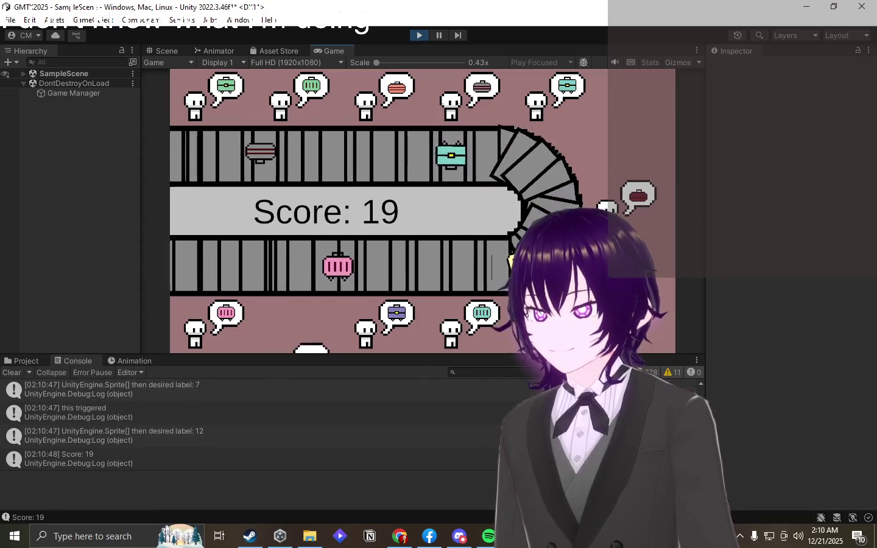
# - Deliver teal, pink, green, grey, purple, mauve, yellow and dark red bags, reaching score 33
pyautogui.moveTo(357, 162); pyautogui.dragTo(548, 122)
pyautogui.moveTo(549, 163)
pyautogui.mouseDown()
pyautogui.moveTo(477, 162)
pyautogui.moveTo(427, 204)
pyautogui.moveTo(425, 146)
pyautogui.moveTo(201, 348)
pyautogui.mouseUp()
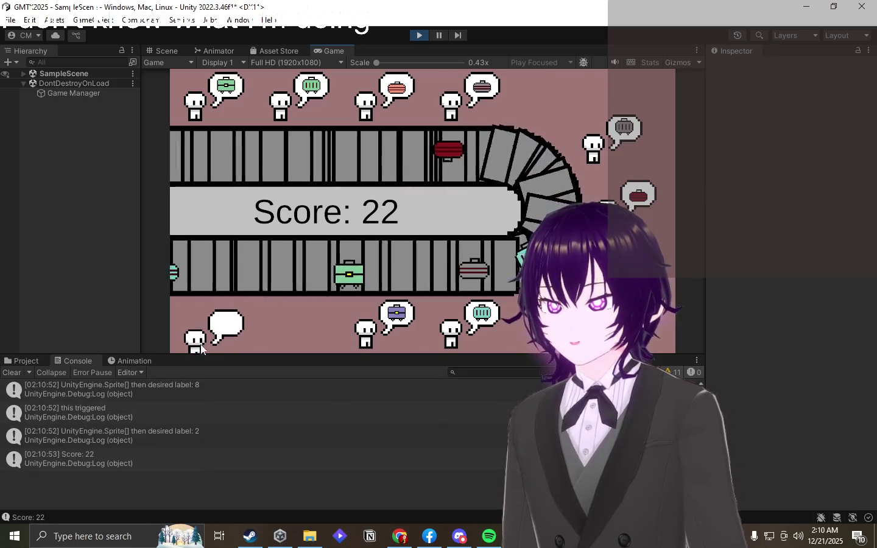
pyautogui.moveTo(427, 272); pyautogui.dragTo(234, 125)
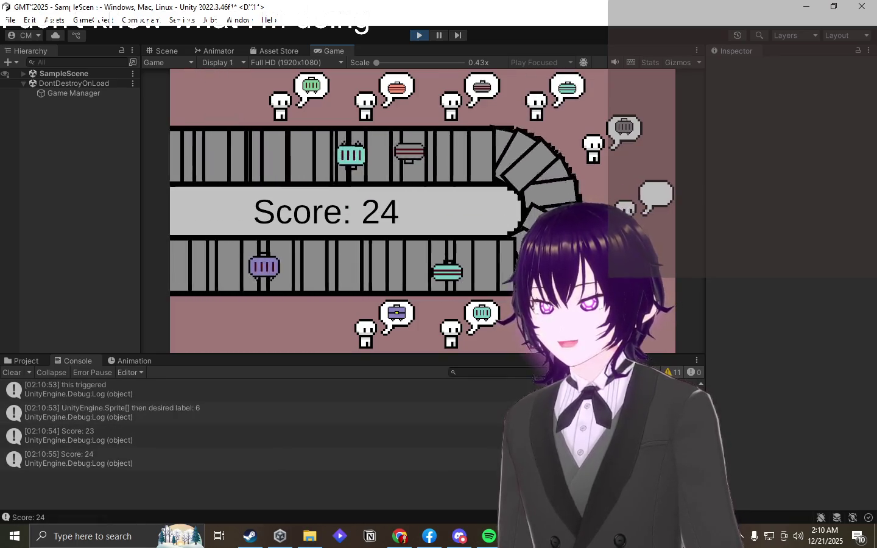
pyautogui.click(435, 268)
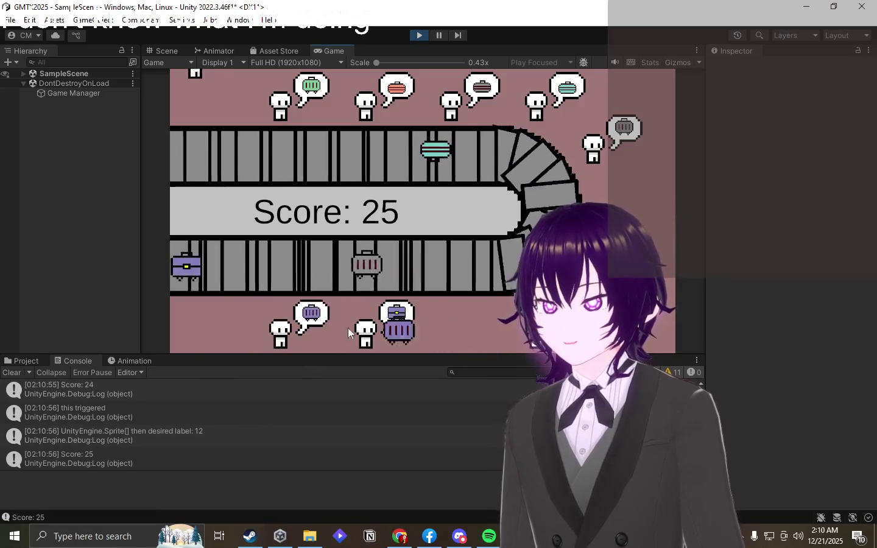
pyautogui.click(518, 243)
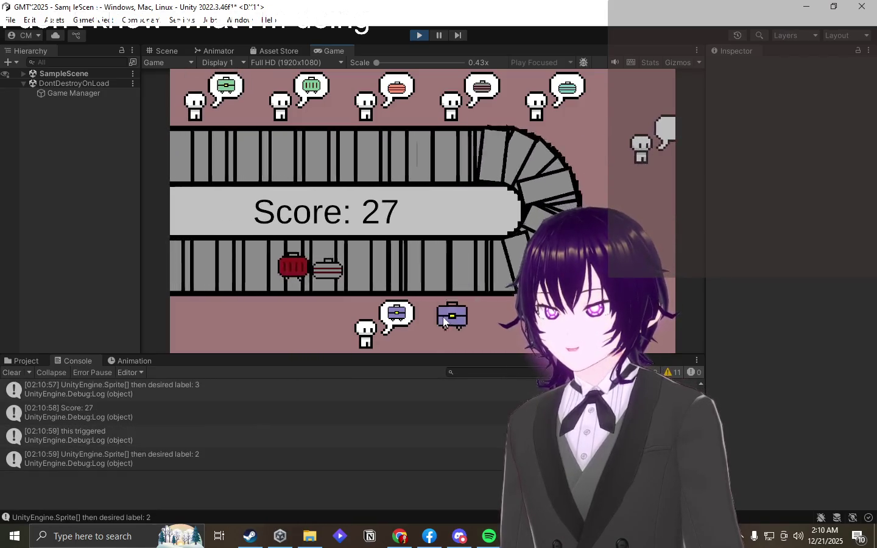
pyautogui.click(444, 318)
pyautogui.click(422, 168)
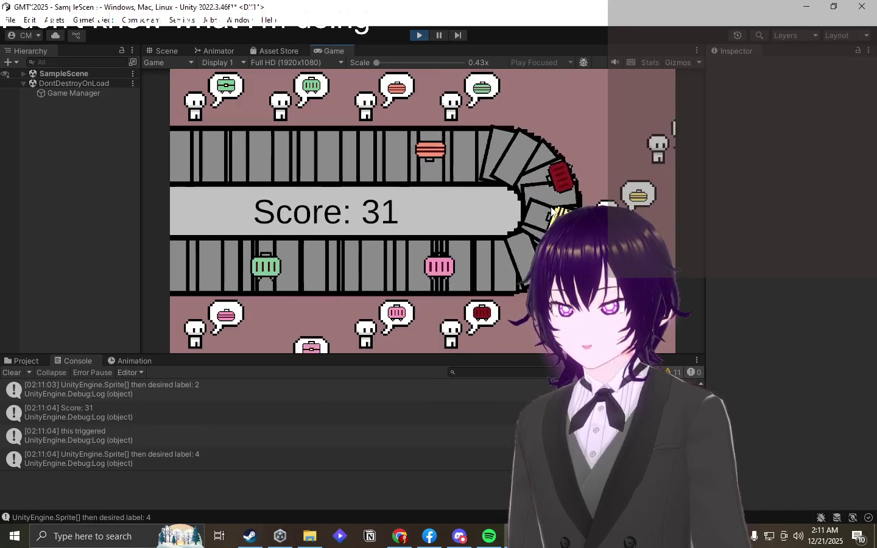
pyautogui.click(545, 168)
pyautogui.click(398, 217)
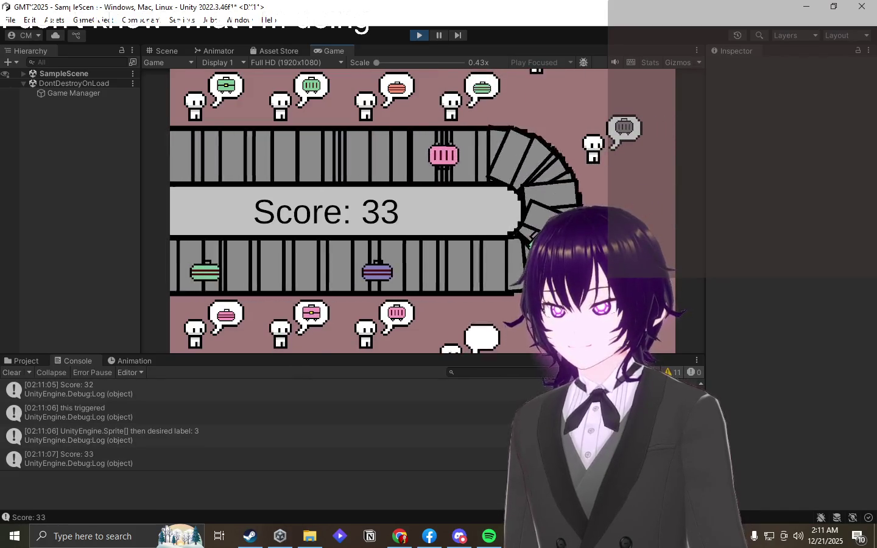
# - Drag green, red and pink suitcases onto their matching passengers on the belts' edges
pyautogui.moveTo(565, 200)
pyautogui.mouseDown()
pyautogui.moveTo(335, 103)
pyautogui.moveTo(302, 97)
pyautogui.mouseUp()
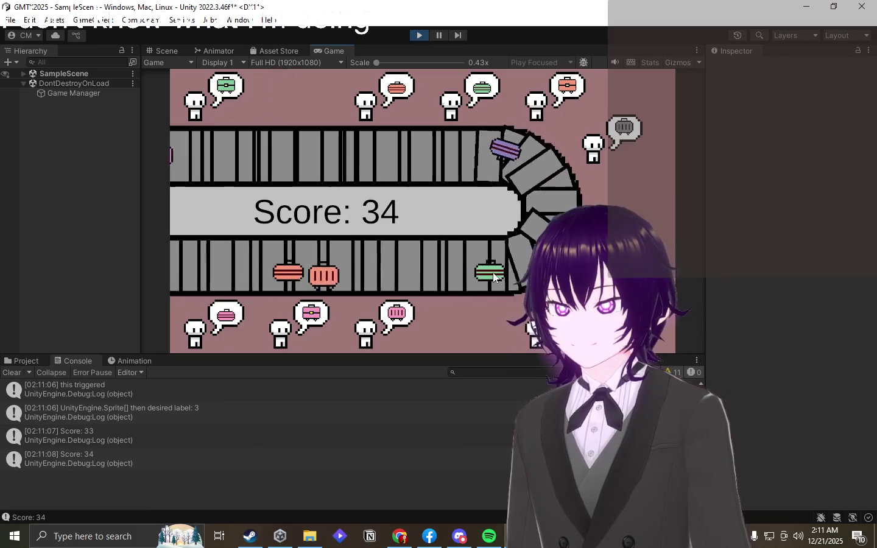
pyautogui.moveTo(577, 85); pyautogui.dragTo(572, 90)
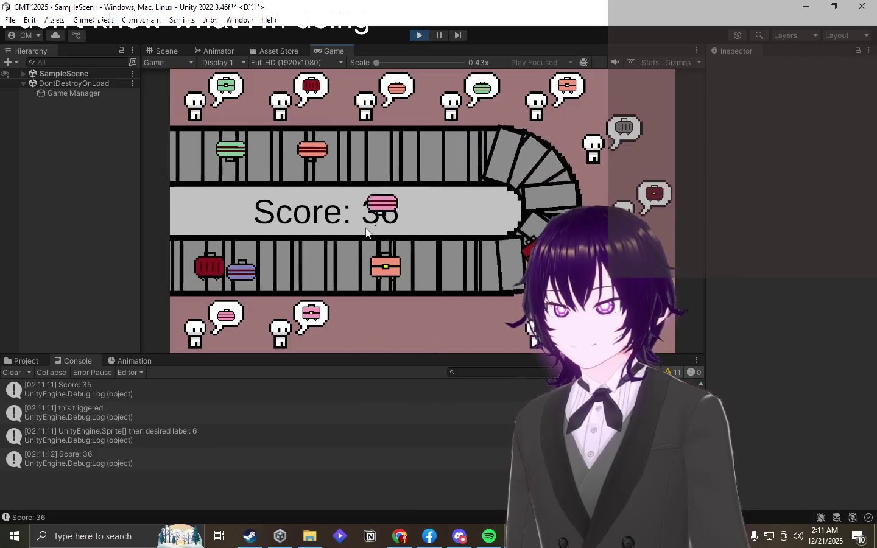
pyautogui.moveTo(366, 232); pyautogui.dragTo(222, 317)
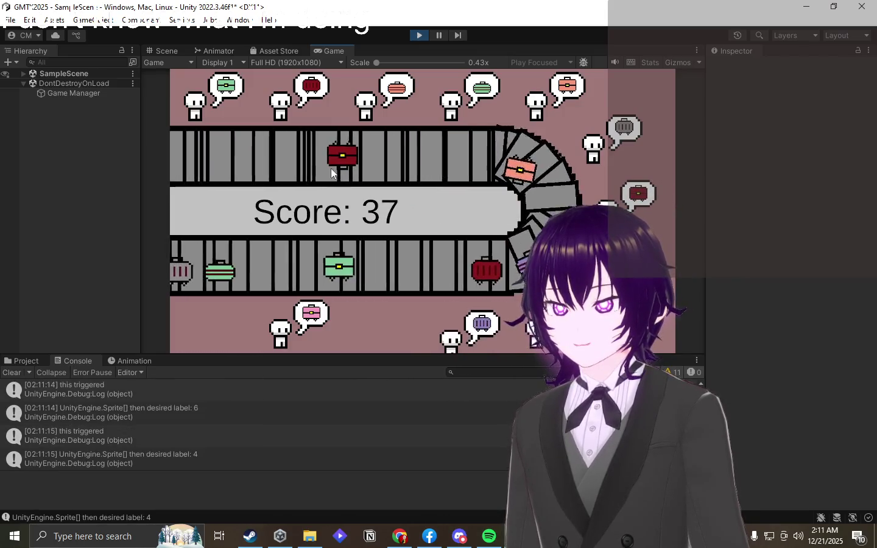
pyautogui.moveTo(293, 152); pyautogui.dragTo(534, 181)
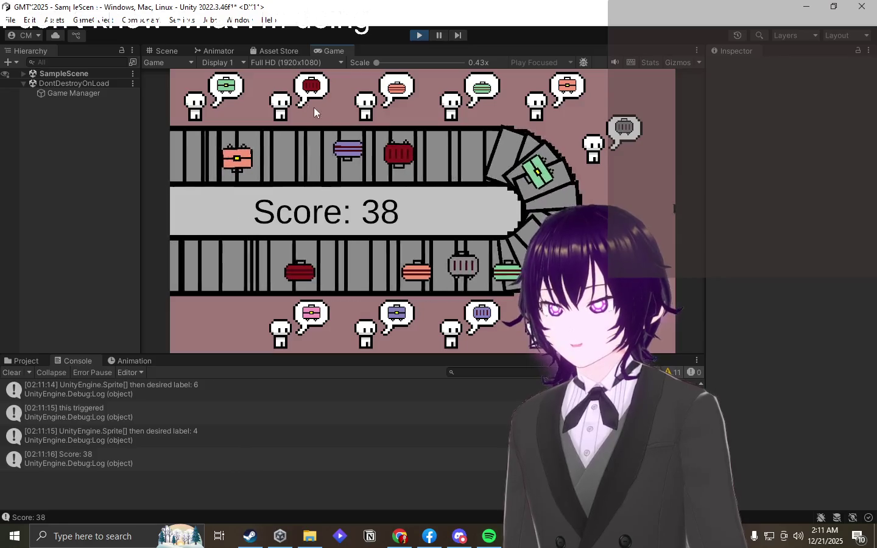
pyautogui.moveTo(348, 152); pyautogui.dragTo(292, 101)
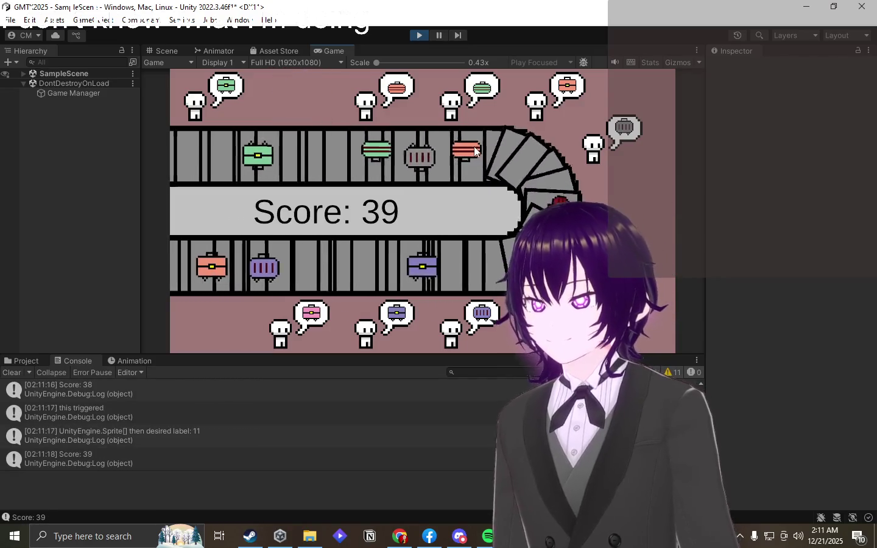
pyautogui.moveTo(394, 144); pyautogui.dragTo(366, 107)
pyautogui.moveTo(216, 283); pyautogui.dragTo(281, 329)
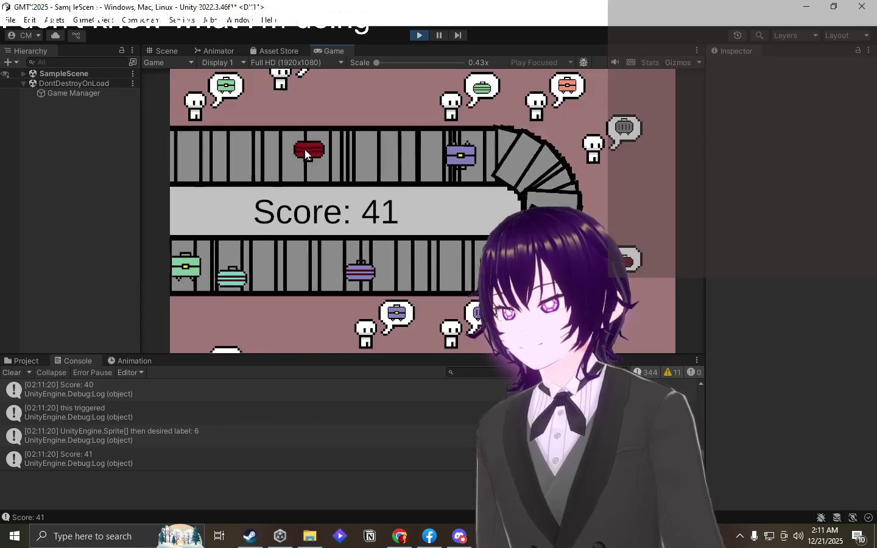
pyautogui.moveTo(308, 149); pyautogui.dragTo(283, 104)
# - Deliver purple, salmon, pink and green suitcases until the round ends at 52, then Try Again
pyautogui.moveTo(445, 242); pyautogui.dragTo(466, 315)
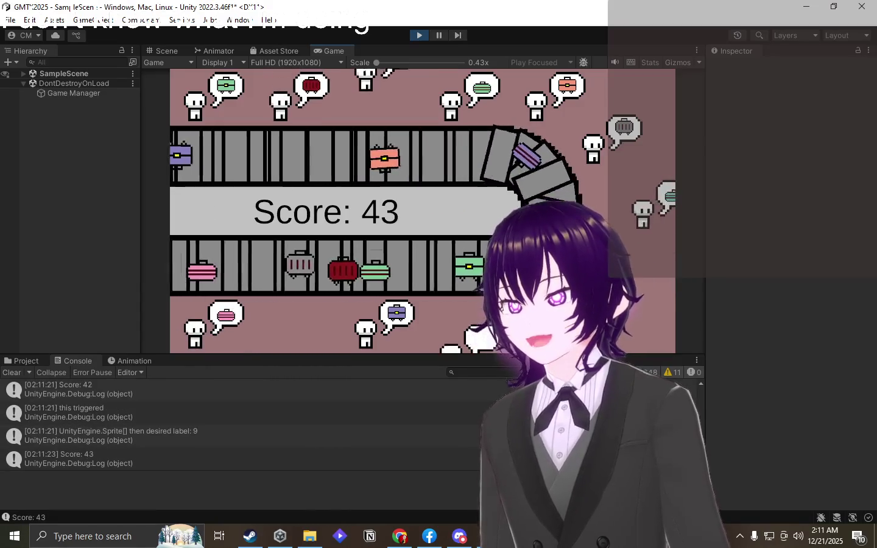
pyautogui.moveTo(314, 146); pyautogui.dragTo(380, 322)
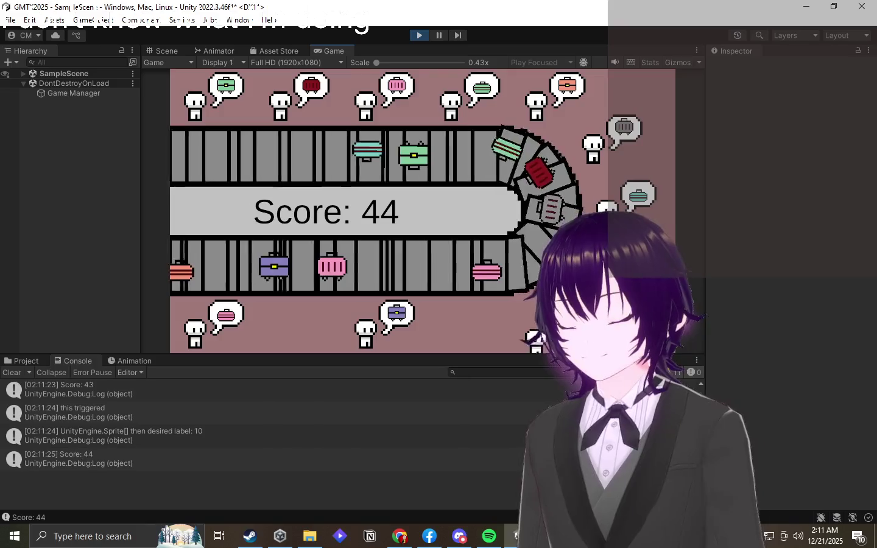
pyautogui.moveTo(401, 285); pyautogui.dragTo(397, 314)
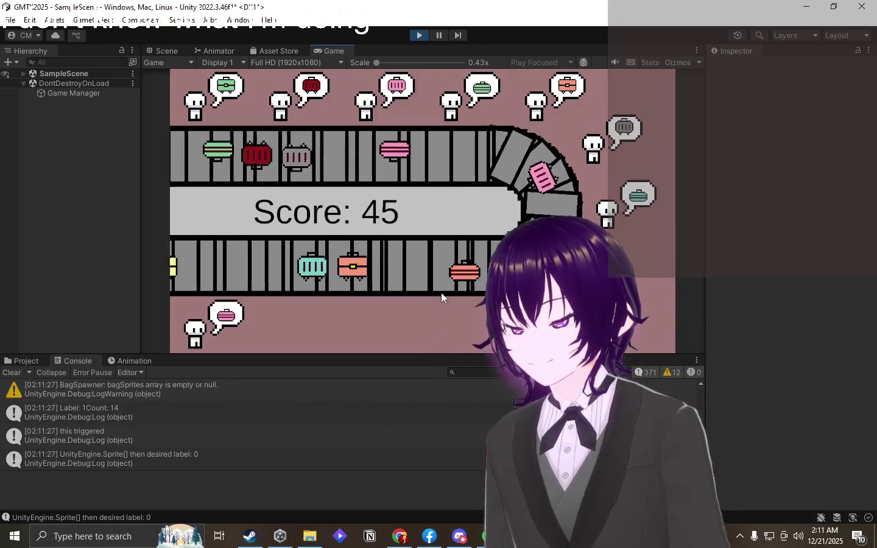
pyautogui.moveTo(431, 272); pyautogui.dragTo(542, 103)
pyautogui.moveTo(337, 160); pyautogui.dragTo(394, 91)
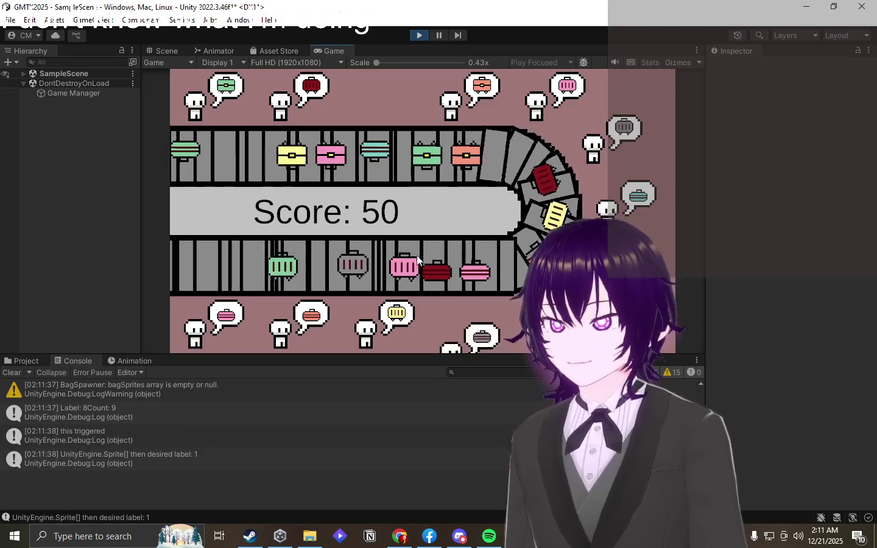
pyautogui.click(333, 156)
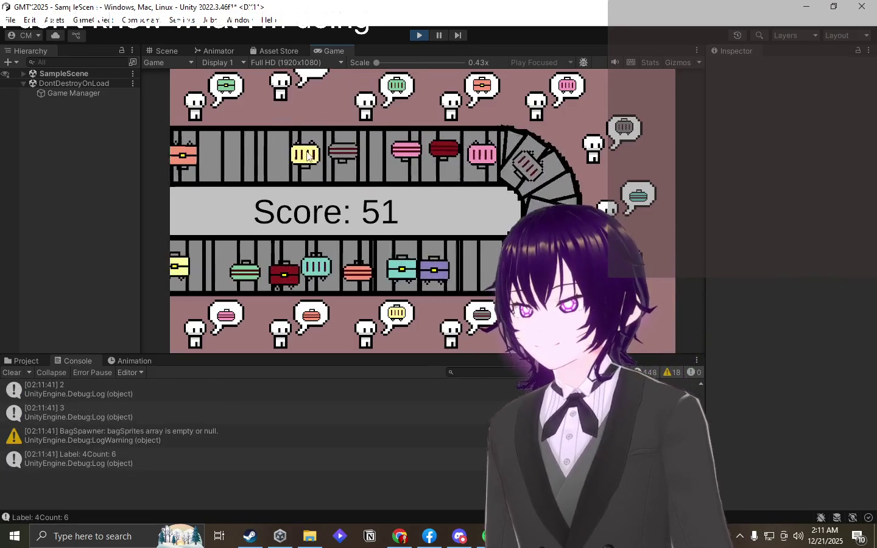
pyautogui.click(408, 302)
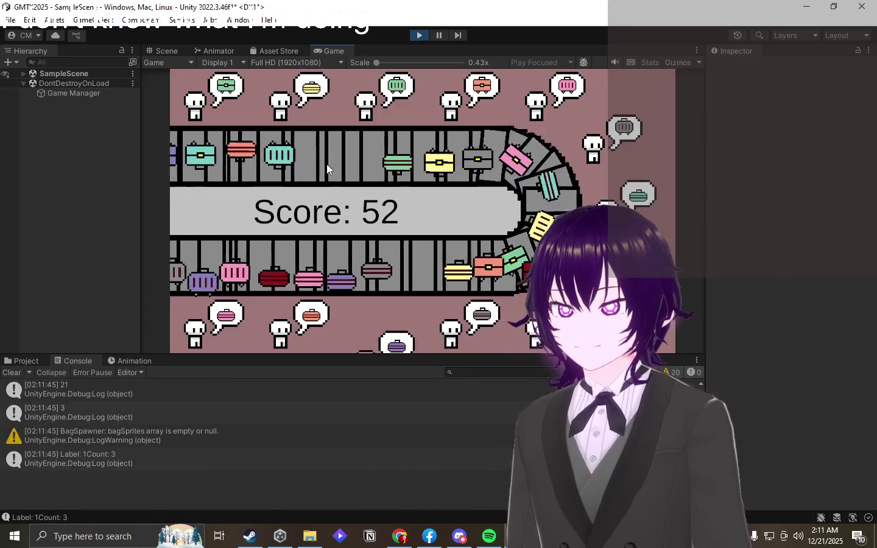
pyautogui.moveTo(268, 273); pyautogui.dragTo(278, 212)
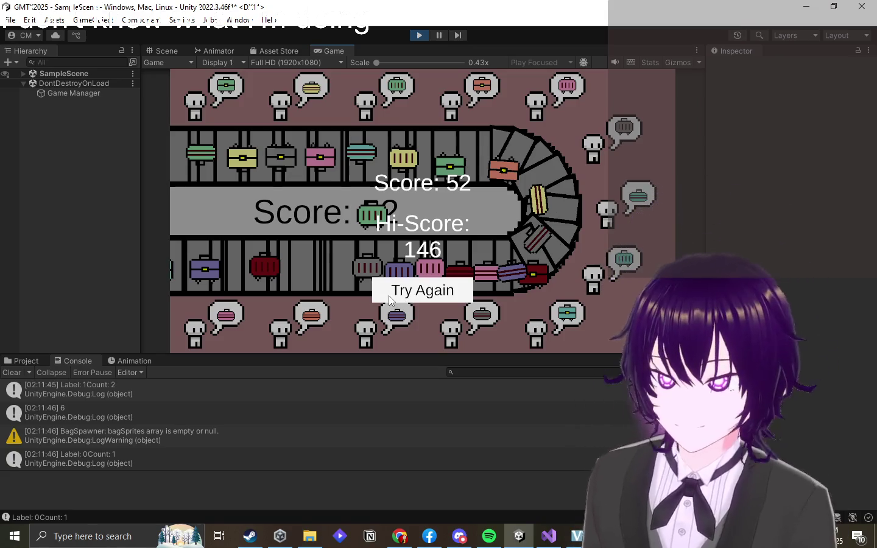
pyautogui.click(389, 294)
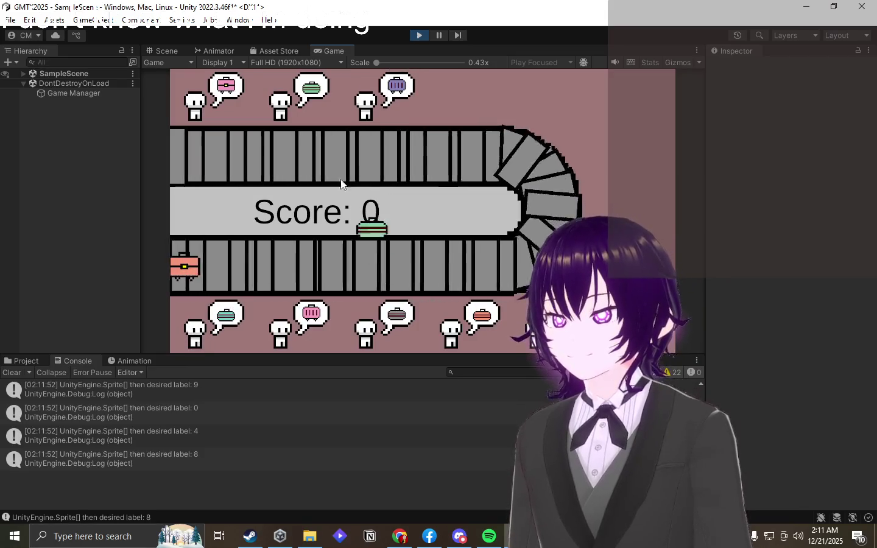
# - Start the new round delivering green, pink, gray-bubble, yellow, teal and purple suitcases
pyautogui.moveTo(341, 183); pyautogui.dragTo(286, 101)
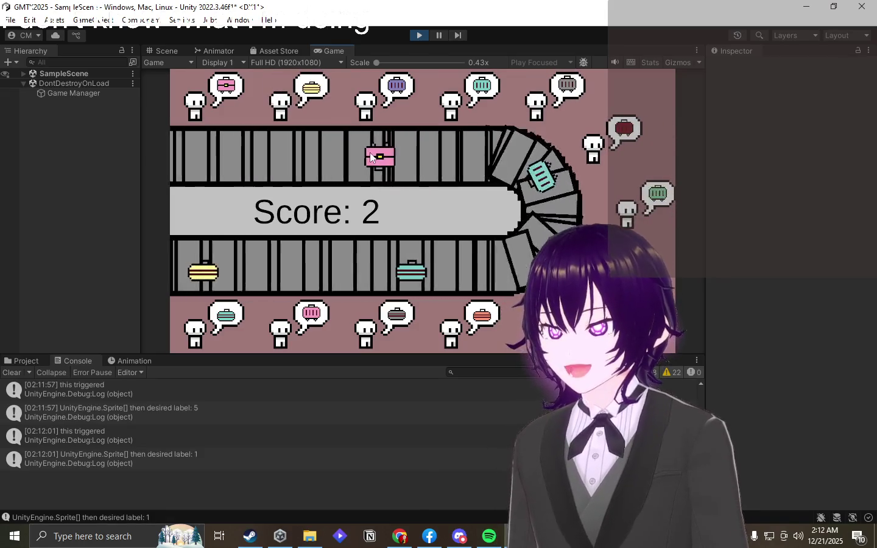
pyautogui.moveTo(237, 155); pyautogui.dragTo(223, 103)
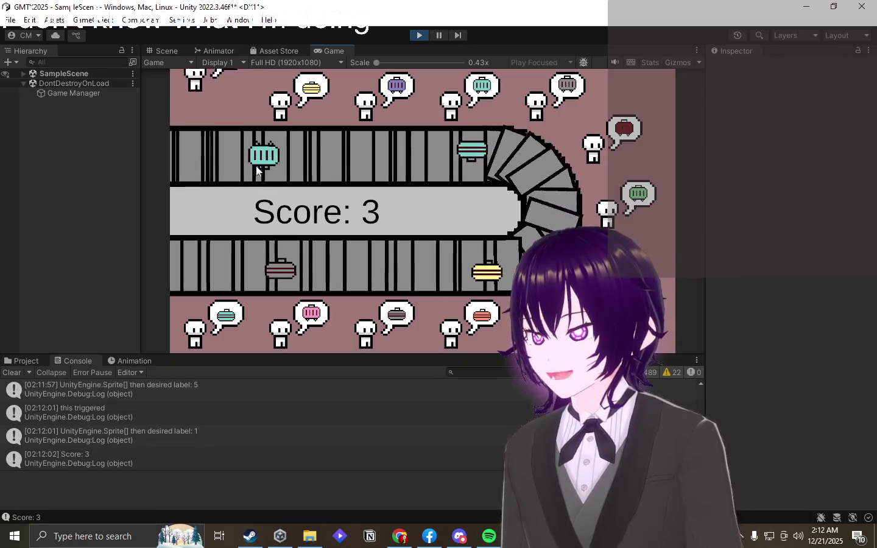
pyautogui.moveTo(387, 194); pyautogui.dragTo(435, 156)
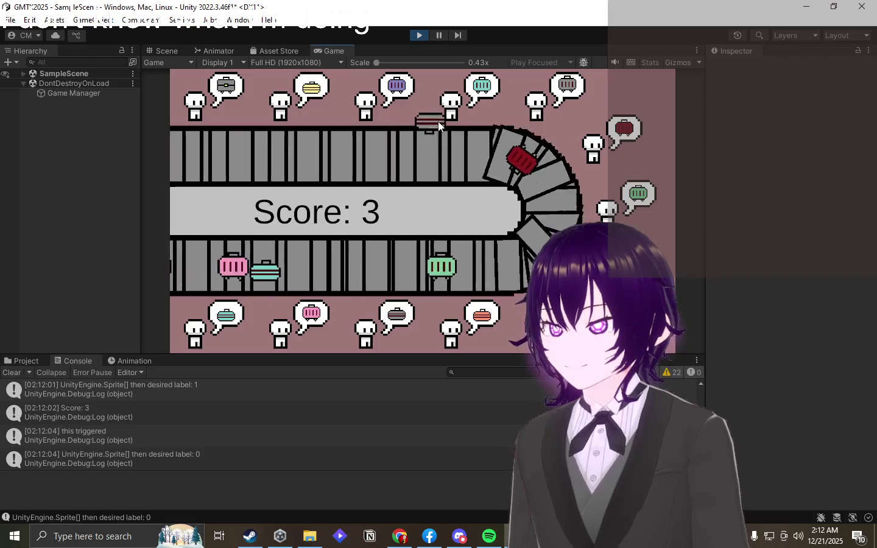
pyautogui.moveTo(264, 133); pyautogui.dragTo(390, 319)
pyautogui.moveTo(439, 262); pyautogui.dragTo(308, 320)
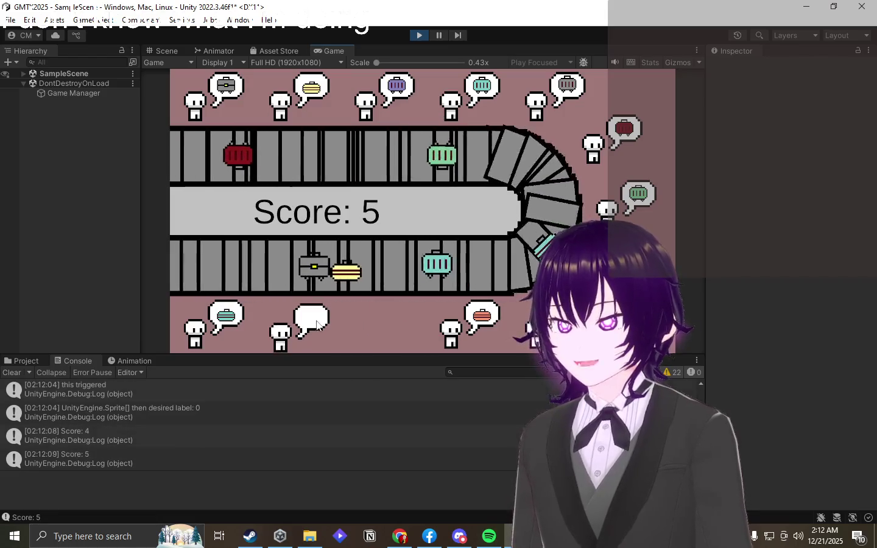
pyautogui.moveTo(512, 230)
pyautogui.mouseDown()
pyautogui.moveTo(334, 110)
pyautogui.moveTo(204, 97)
pyautogui.mouseUp()
pyautogui.moveTo(464, 147); pyautogui.dragTo(287, 97)
pyautogui.moveTo(232, 157); pyautogui.dragTo(451, 100)
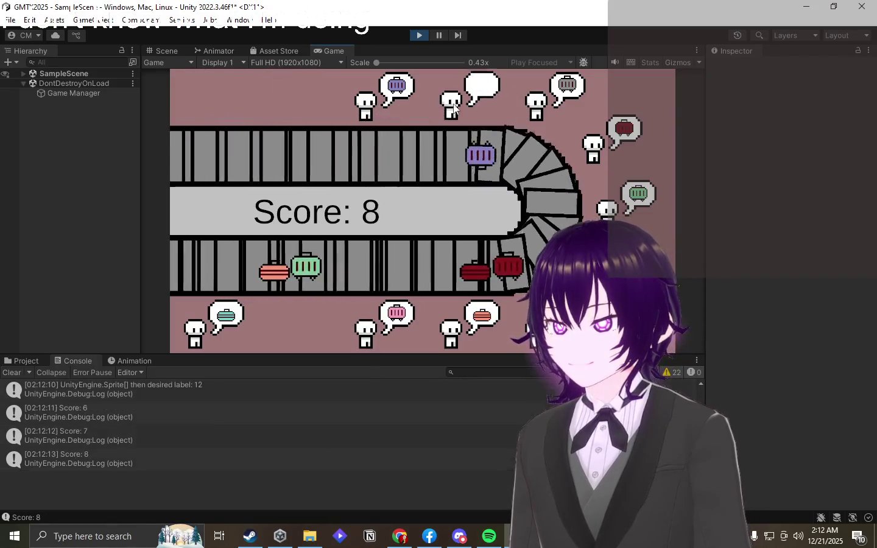
pyautogui.moveTo(411, 157); pyautogui.dragTo(365, 100)
# - Deliver red, teal, purple, green, dark-red and pink suitcases to matching passengers
pyautogui.moveTo(462, 152); pyautogui.dragTo(593, 145)
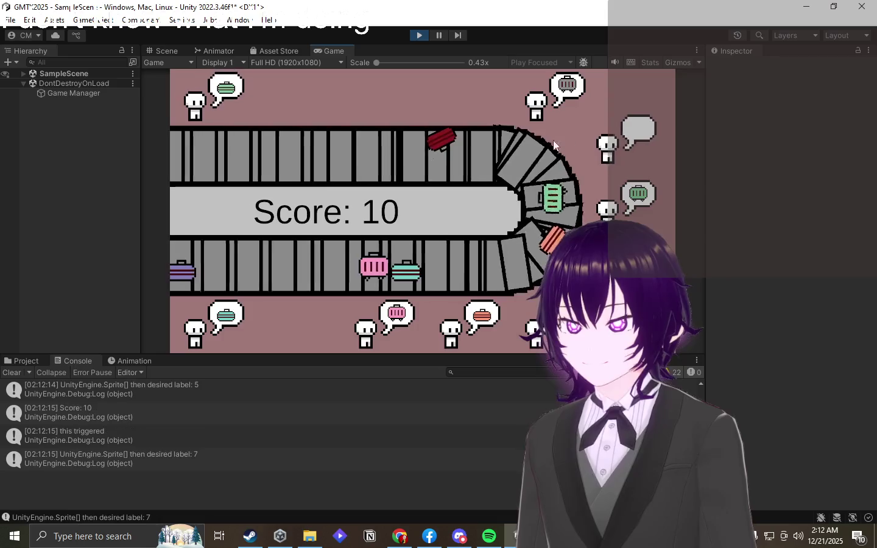
pyautogui.moveTo(385, 140); pyautogui.dragTo(658, 137)
pyautogui.moveTo(545, 177)
pyautogui.mouseDown()
pyautogui.moveTo(441, 146)
pyautogui.moveTo(331, 165)
pyautogui.moveTo(258, 314)
pyautogui.mouseUp()
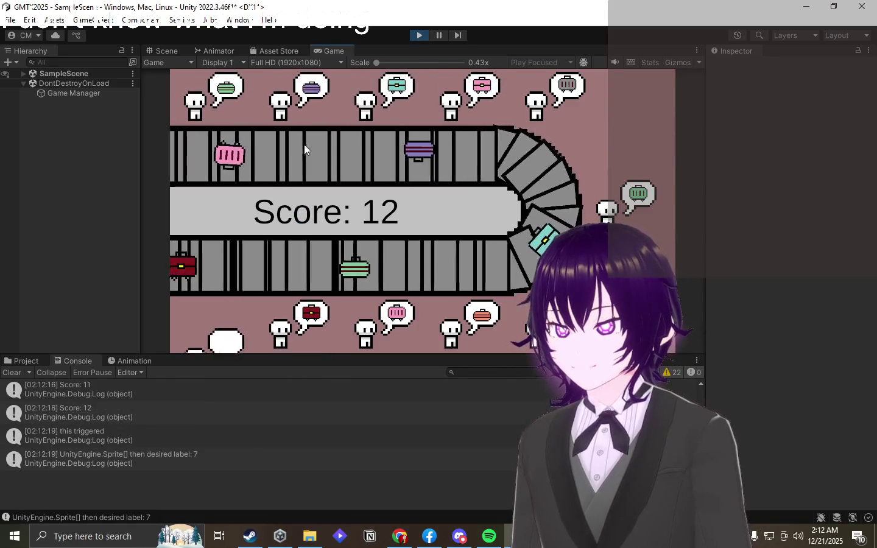
pyautogui.moveTo(342, 151); pyautogui.dragTo(305, 98)
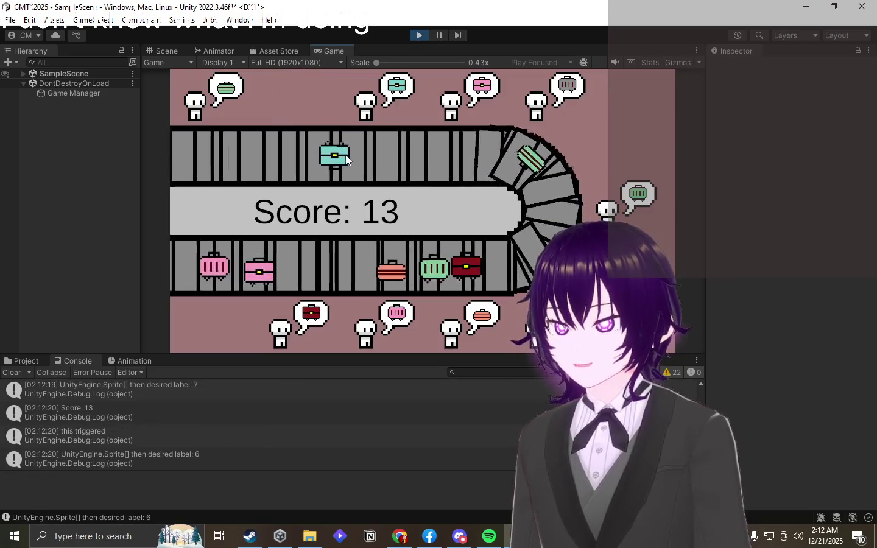
pyautogui.moveTo(329, 154); pyautogui.dragTo(398, 92)
pyautogui.moveTo(365, 153); pyautogui.dragTo(228, 85)
pyautogui.moveTo(387, 161)
pyautogui.mouseDown()
pyautogui.moveTo(332, 179)
pyautogui.moveTo(401, 97)
pyautogui.mouseUp()
pyautogui.moveTo(403, 156); pyautogui.dragTo(481, 88)
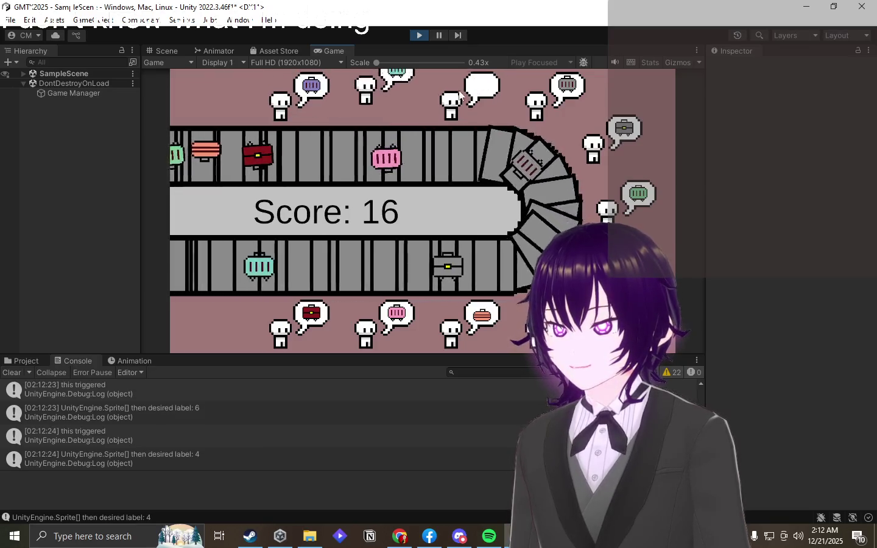
pyautogui.moveTo(445, 207); pyautogui.dragTo(394, 91)
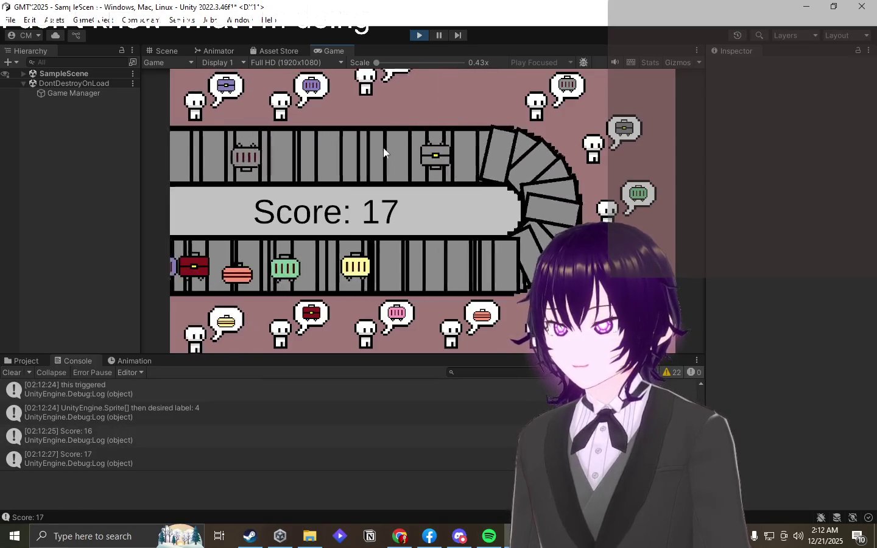
# - Serve purple and red suitcases and two grey briefcases to their matching passengers
pyautogui.moveTo(301, 272); pyautogui.dragTo(309, 90)
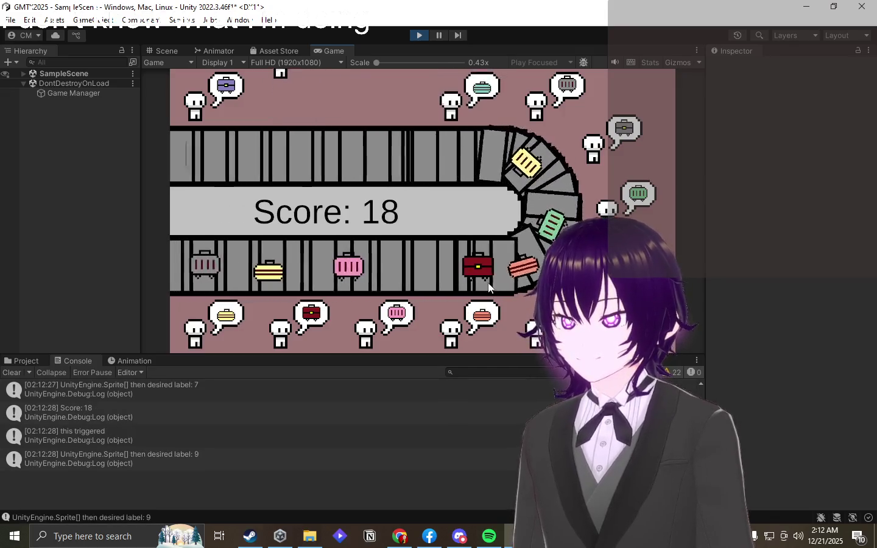
pyautogui.moveTo(547, 169); pyautogui.dragTo(258, 347)
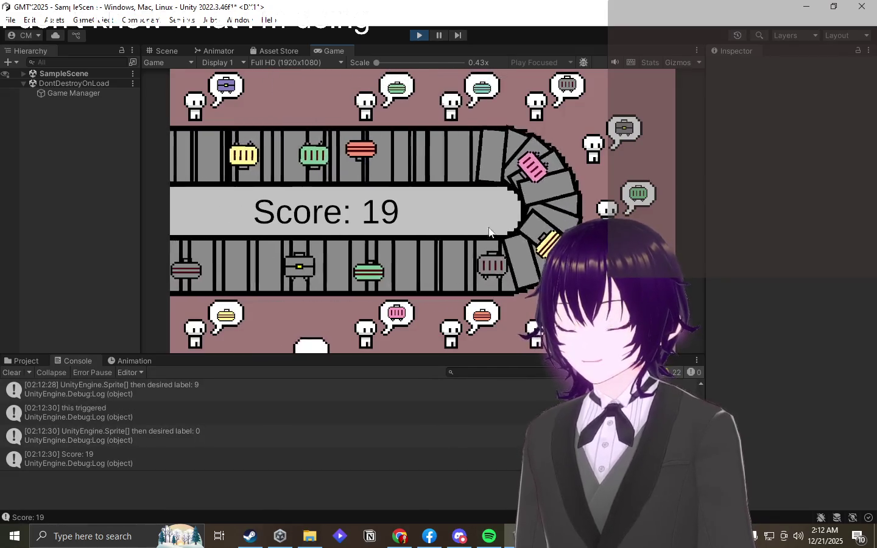
pyautogui.moveTo(524, 166); pyautogui.dragTo(622, 129)
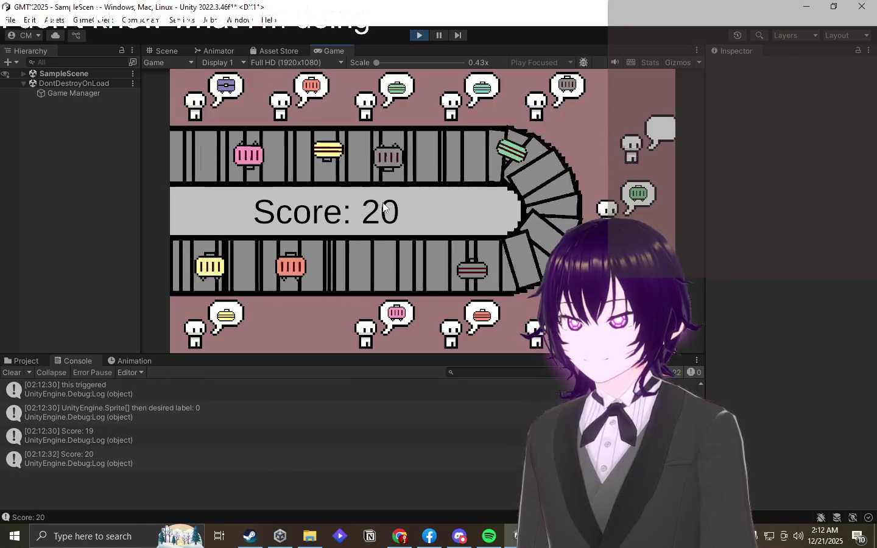
pyautogui.moveTo(426, 123); pyautogui.dragTo(567, 91)
pyautogui.moveTo(548, 180); pyautogui.dragTo(536, 322)
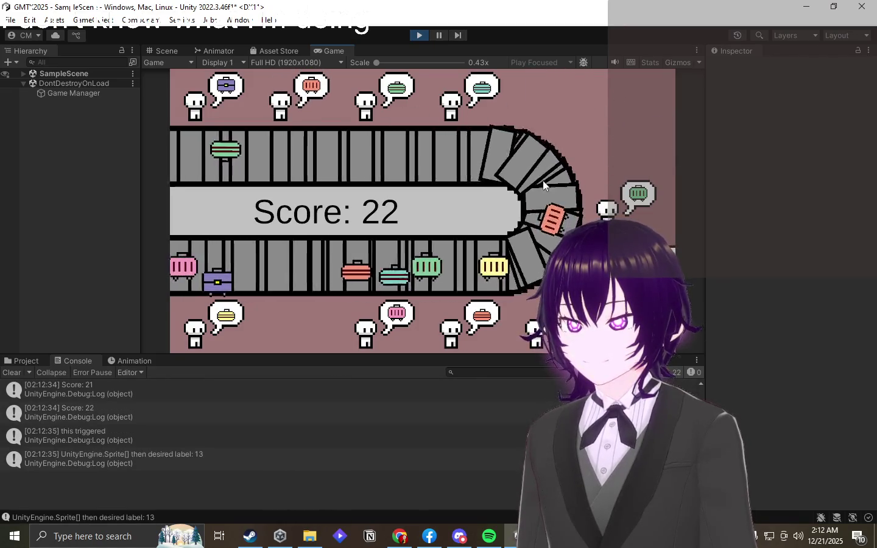
pyautogui.moveTo(450, 153); pyautogui.dragTo(292, 101)
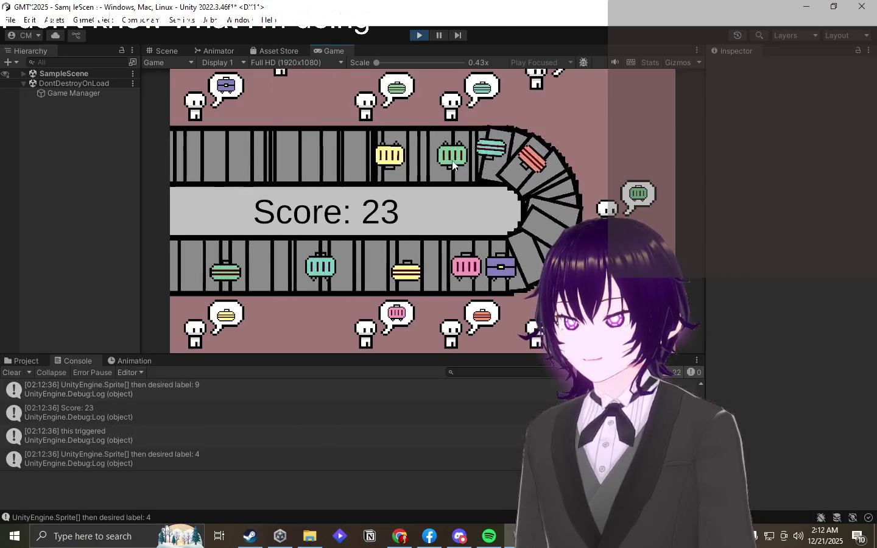
pyautogui.moveTo(529, 171); pyautogui.dragTo(472, 93)
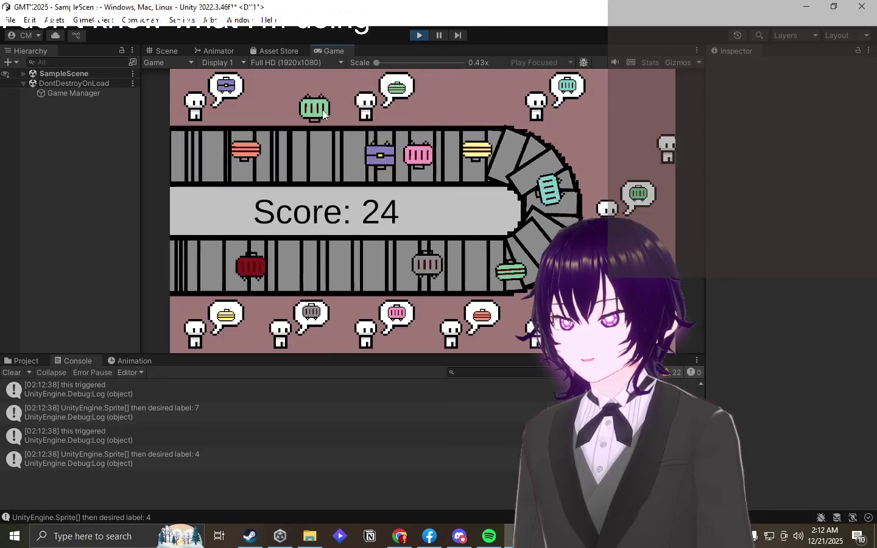
pyautogui.moveTo(395, 138)
pyautogui.mouseDown()
pyautogui.moveTo(395, 209)
pyautogui.moveTo(326, 282)
pyautogui.moveTo(314, 344)
pyautogui.moveTo(476, 104)
pyautogui.mouseUp()
pyautogui.moveTo(363, 164); pyautogui.dragTo(293, 100)
# - Deliver red, purple, yellow, green and pink suitcases until the round ends at Score 37
pyautogui.moveTo(420, 160)
pyautogui.mouseDown()
pyautogui.moveTo(400, 97)
pyautogui.moveTo(365, 101)
pyautogui.mouseUp()
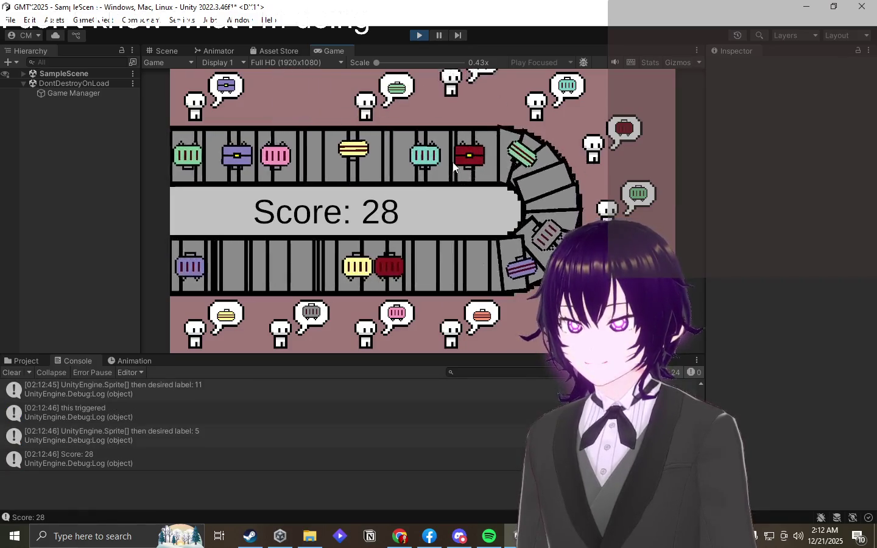
pyautogui.moveTo(499, 266); pyautogui.dragTo(587, 162)
pyautogui.moveTo(466, 266)
pyautogui.mouseDown()
pyautogui.moveTo(472, 247)
pyautogui.moveTo(316, 91)
pyautogui.mouseUp()
pyautogui.moveTo(222, 150); pyautogui.dragTo(277, 292)
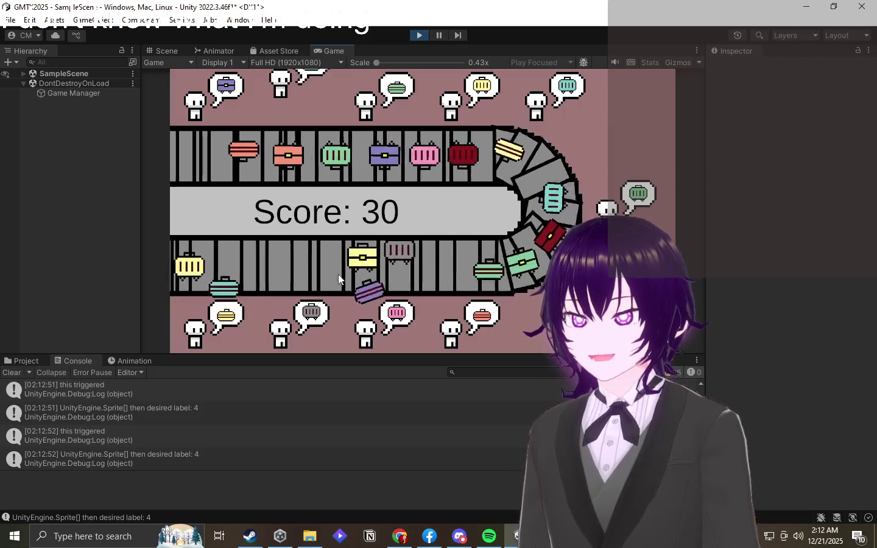
pyautogui.moveTo(426, 156); pyautogui.dragTo(451, 91)
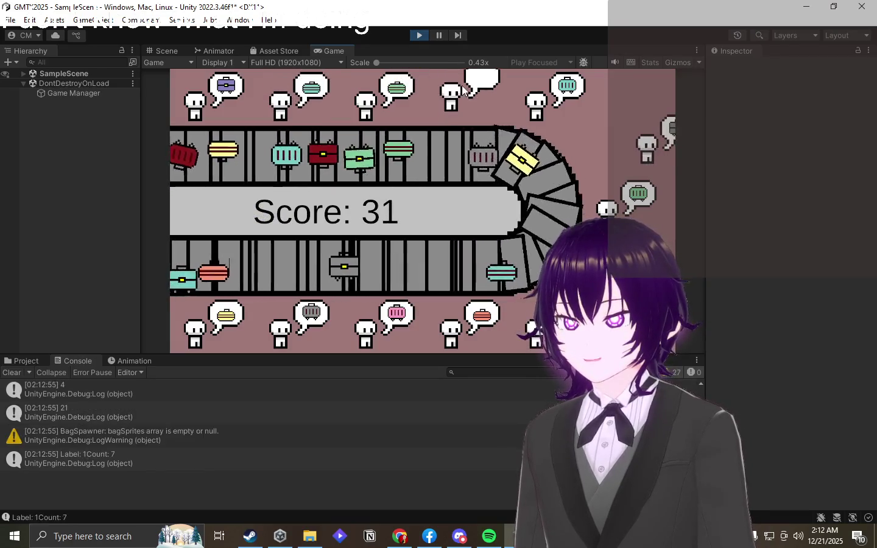
pyautogui.moveTo(341, 156); pyautogui.dragTo(365, 91)
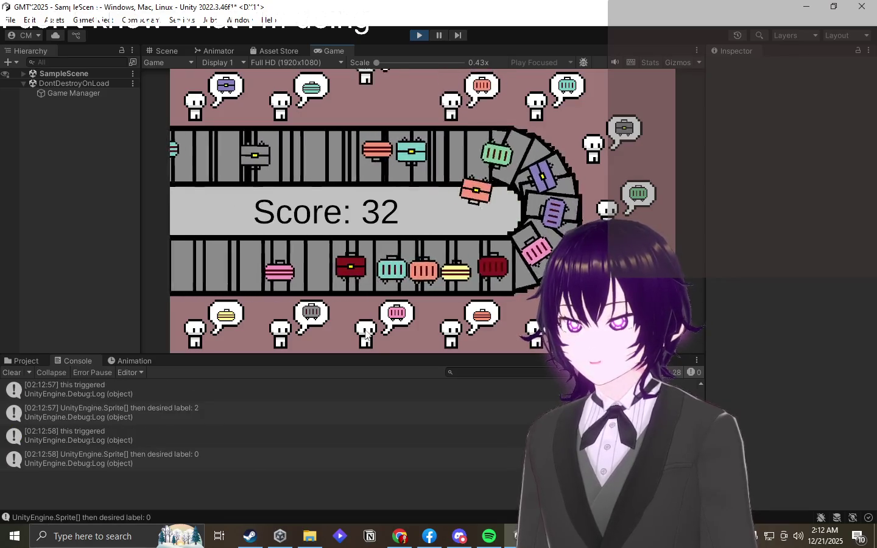
pyautogui.moveTo(415, 153); pyautogui.dragTo(396, 94)
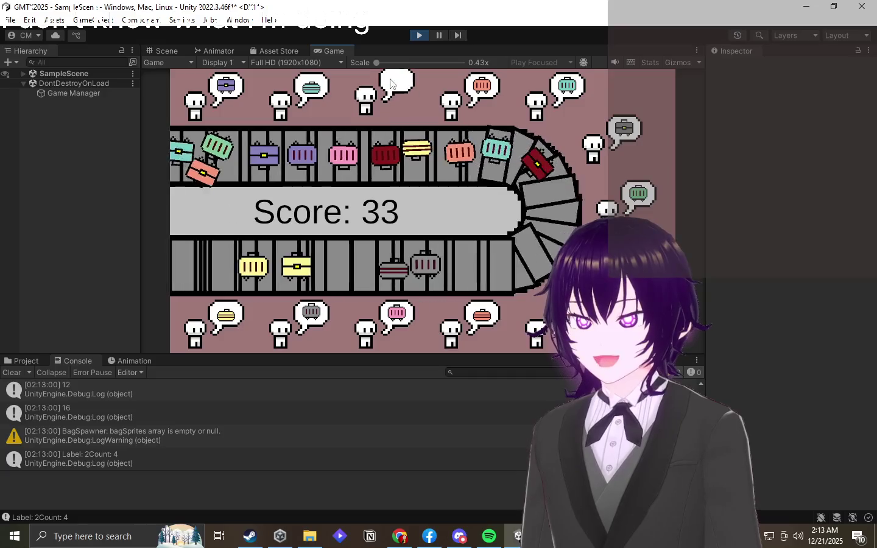
pyautogui.moveTo(365, 156); pyautogui.dragTo(481, 92)
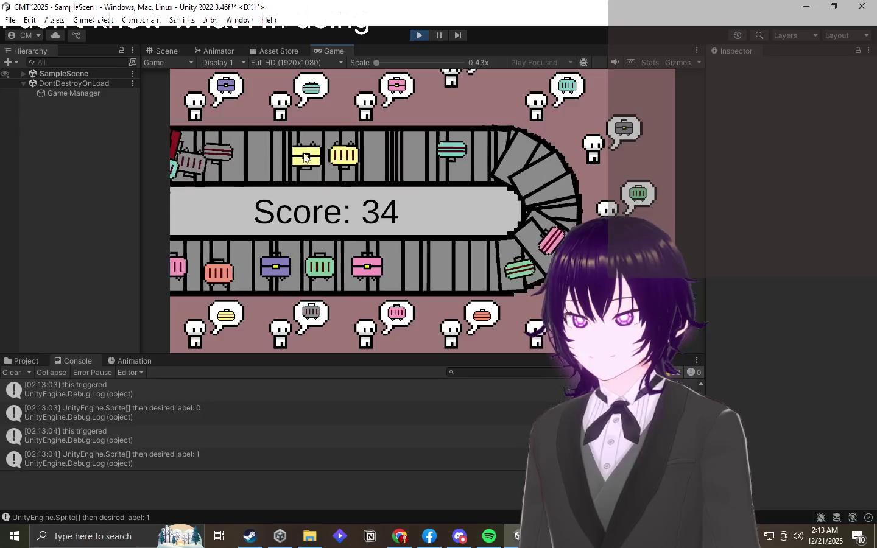
pyautogui.moveTo(493, 275); pyautogui.dragTo(396, 90)
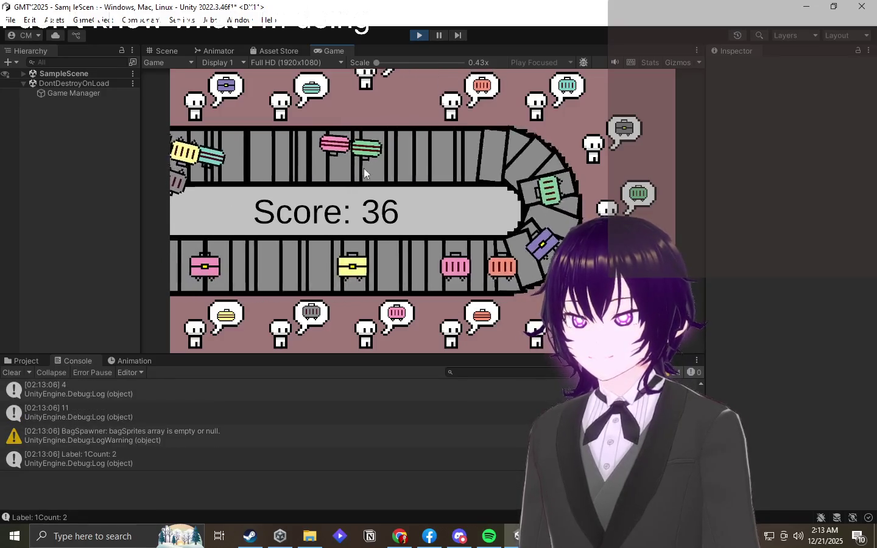
pyautogui.moveTo(419, 332); pyautogui.dragTo(397, 322)
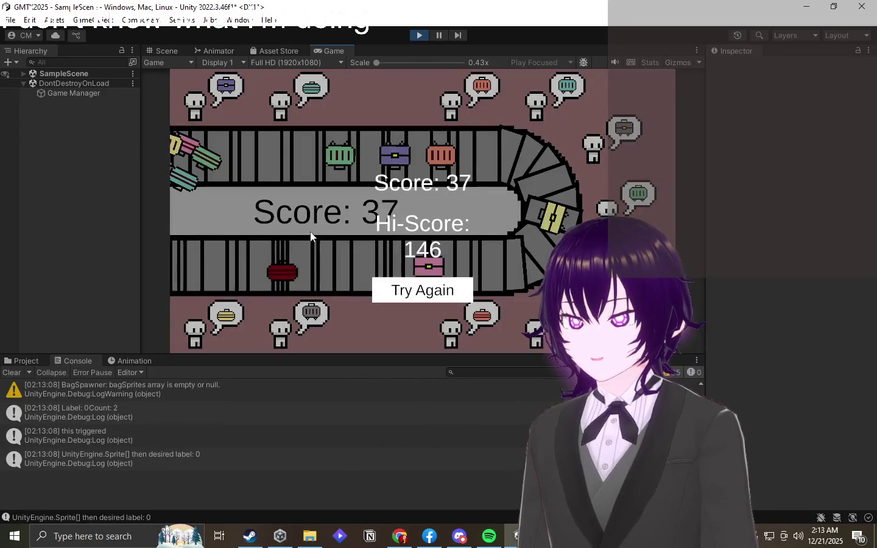
# - Restart with Try Again and deliver yellow, purple, teal and pink suitcases by clicking them
pyautogui.click(428, 291)
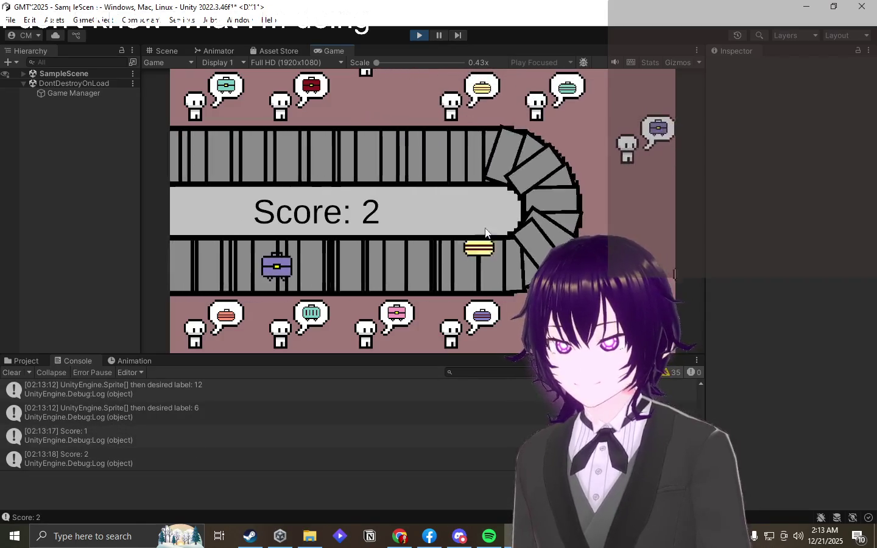
pyautogui.click(480, 242)
pyautogui.click(564, 164)
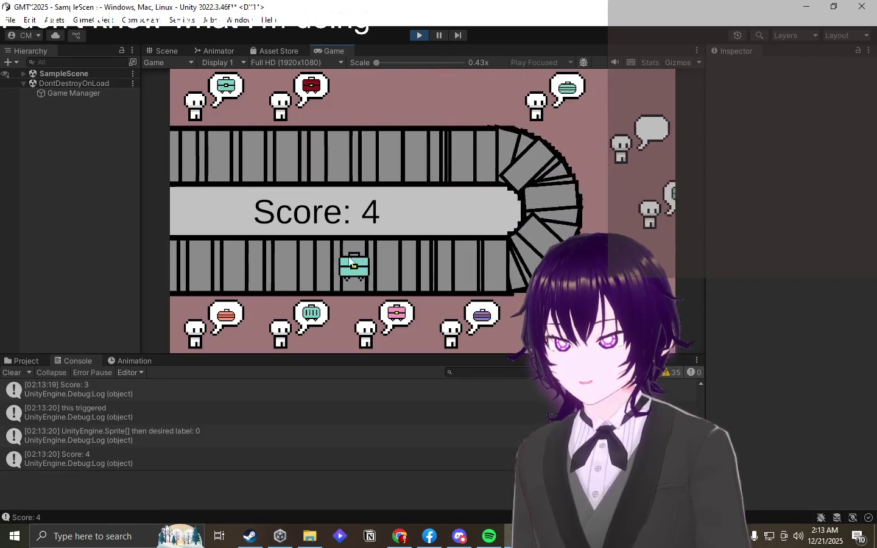
pyautogui.click(478, 181)
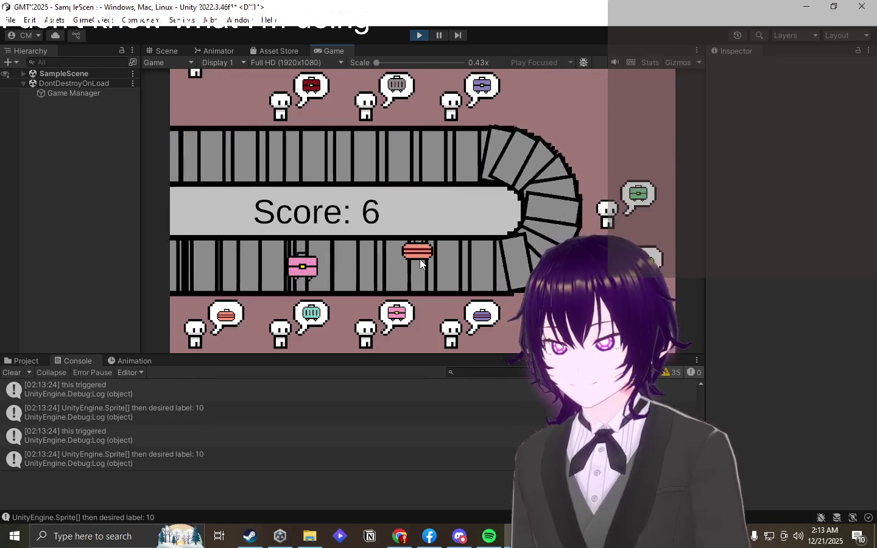
pyautogui.click(386, 276)
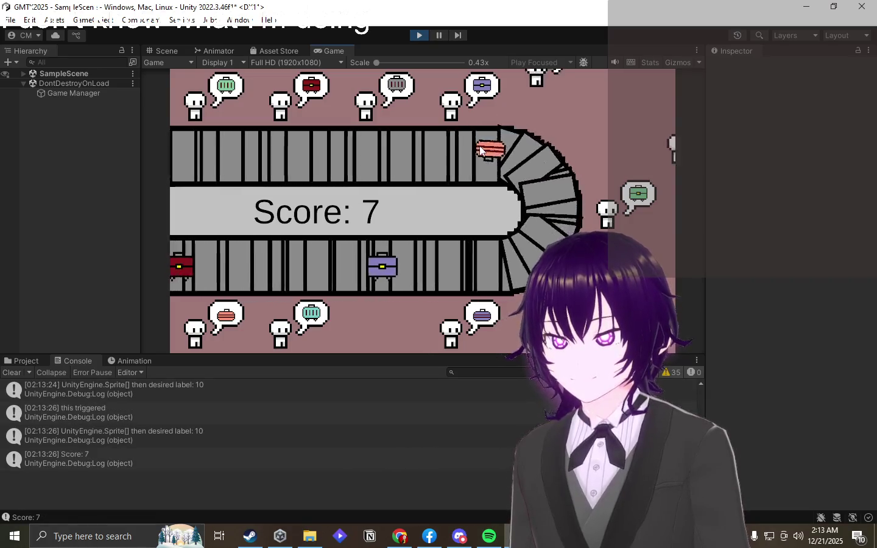
pyautogui.moveTo(344, 149); pyautogui.dragTo(371, 145)
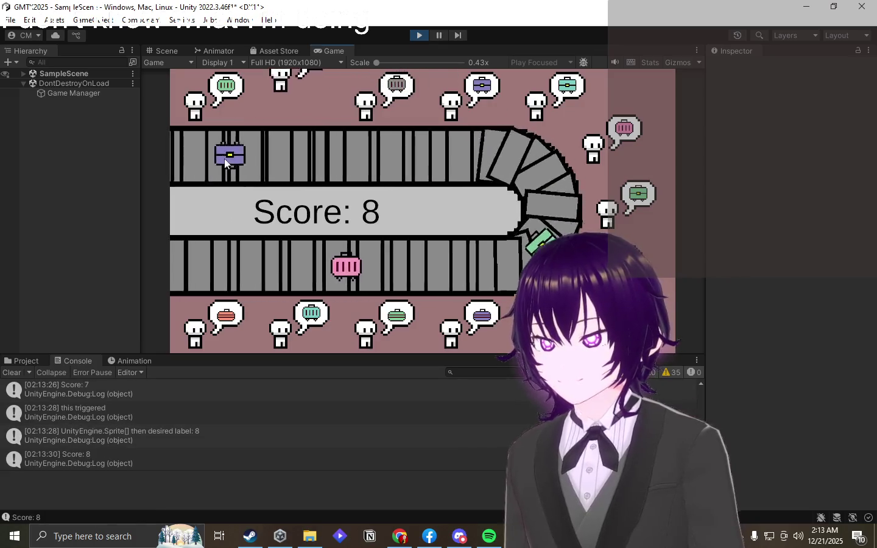
# - Drag green, red and teal suitcases onto their matching passengers
pyautogui.moveTo(541, 177); pyautogui.dragTo(612, 209)
pyautogui.moveTo(548, 234); pyautogui.dragTo(621, 137)
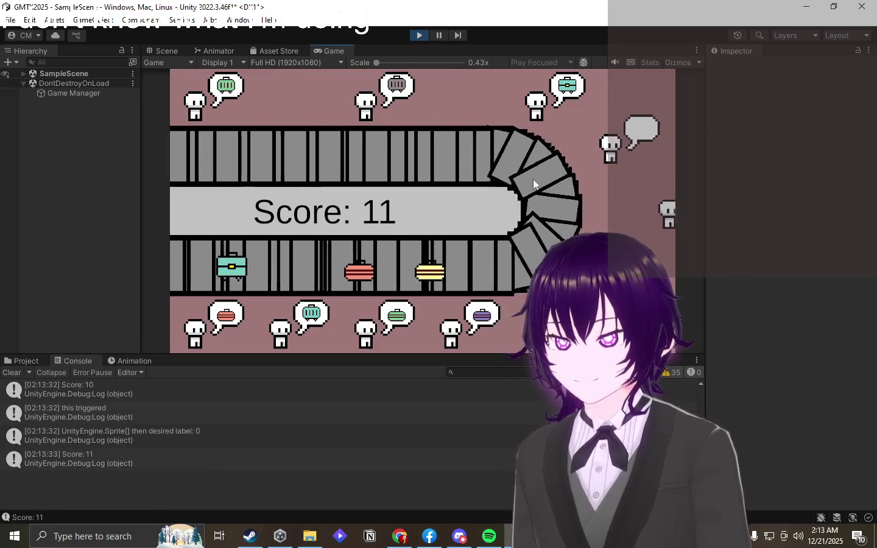
pyautogui.moveTo(498, 269); pyautogui.dragTo(663, 146)
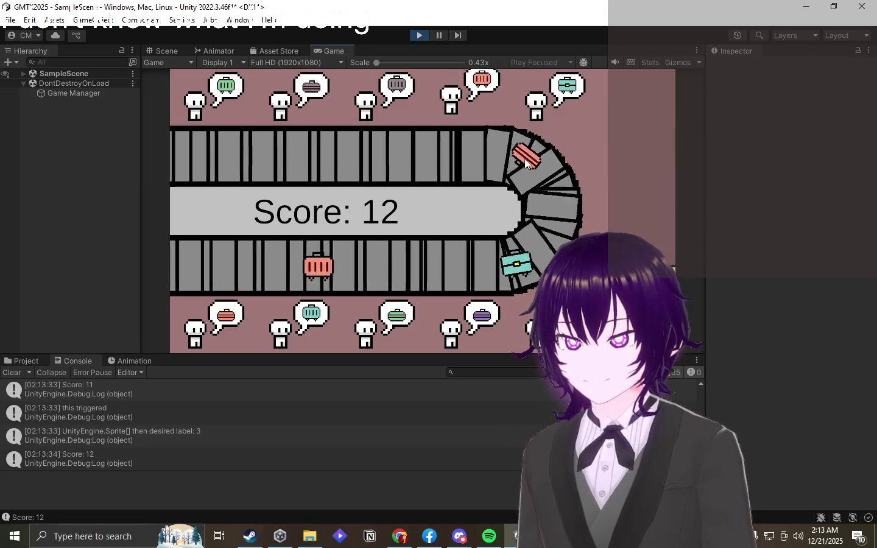
pyautogui.moveTo(519, 260); pyautogui.dragTo(487, 99)
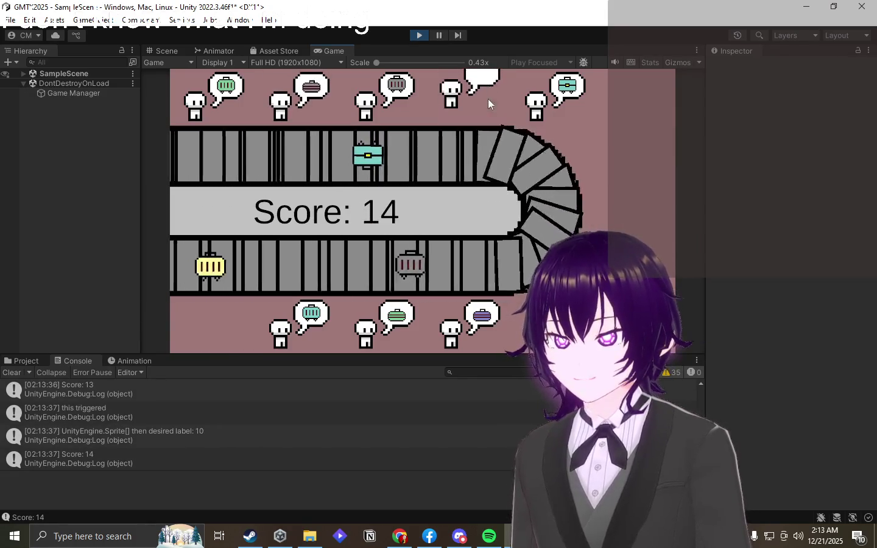
pyautogui.moveTo(272, 156)
pyautogui.mouseDown()
pyautogui.moveTo(466, 105)
pyautogui.moveTo(548, 97)
pyautogui.mouseUp()
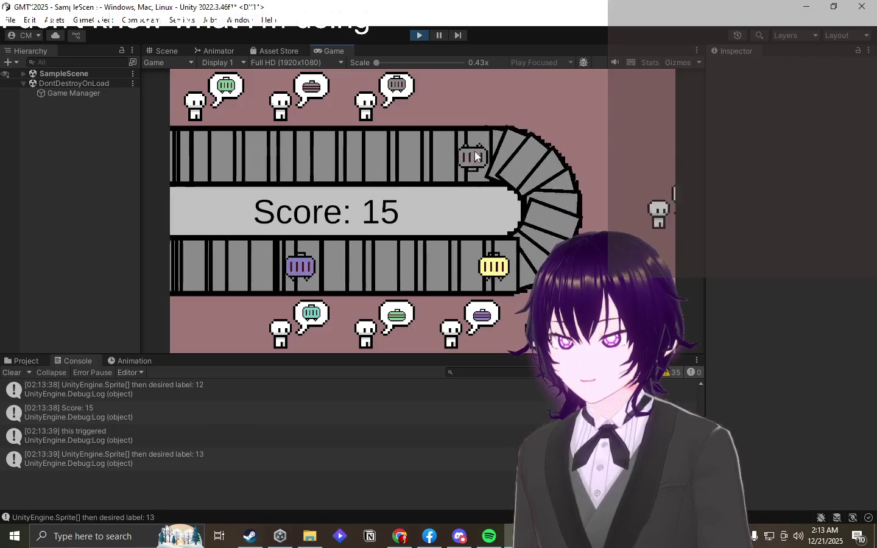
pyautogui.moveTo(475, 156); pyautogui.dragTo(372, 101)
pyautogui.moveTo(551, 235); pyautogui.dragTo(657, 207)
# - Serve the striped and red suitcases, bringing the score up to 20
pyautogui.moveTo(518, 267); pyautogui.dragTo(628, 210)
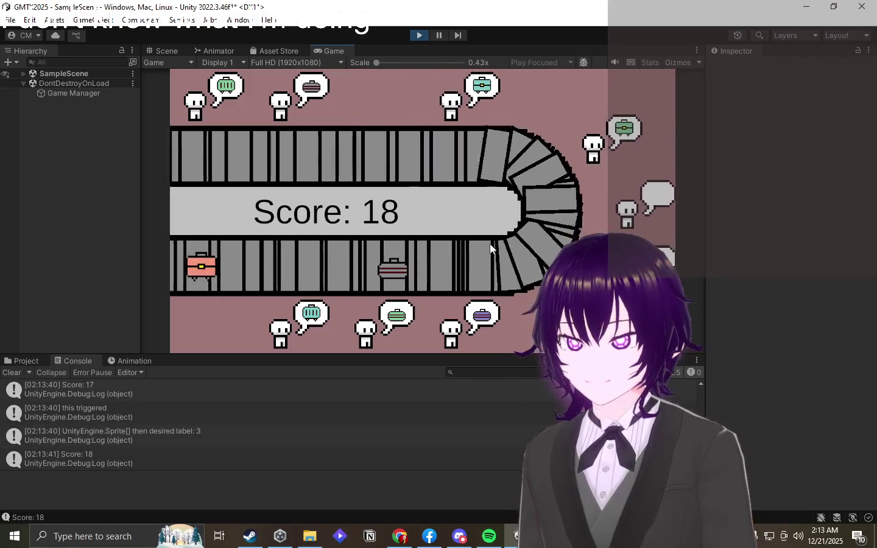
pyautogui.moveTo(475, 255); pyautogui.dragTo(289, 121)
pyautogui.moveTo(426, 277); pyautogui.dragTo(587, 207)
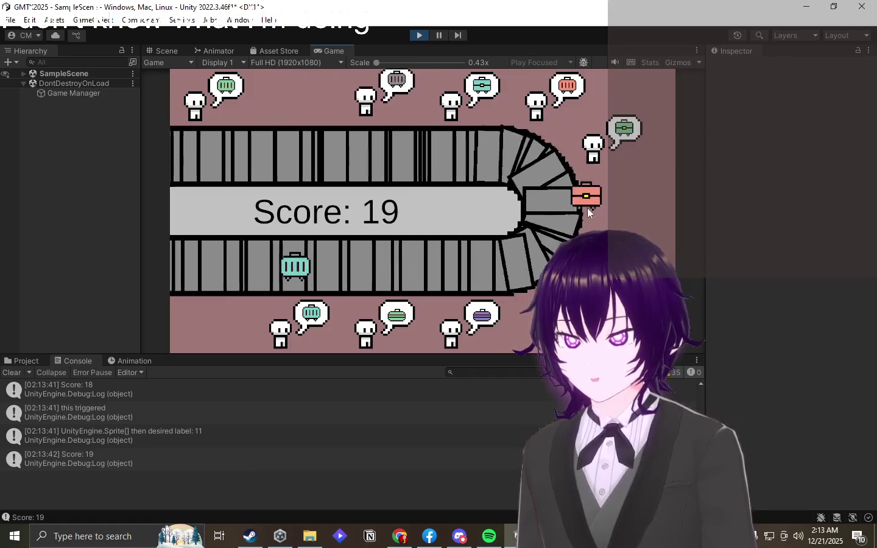
pyautogui.moveTo(433, 272)
pyautogui.mouseDown()
pyautogui.moveTo(385, 121)
pyautogui.moveTo(458, 276)
pyautogui.mouseUp()
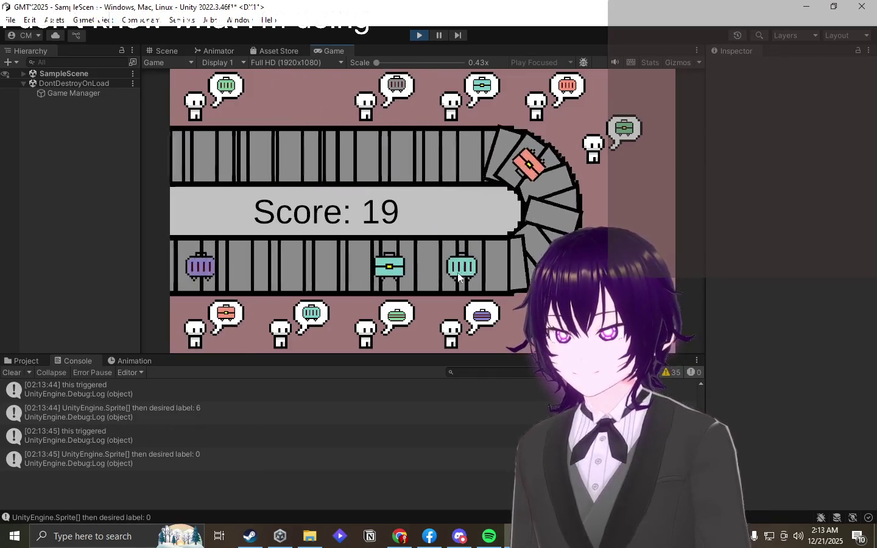
pyautogui.moveTo(326, 157)
pyautogui.mouseDown()
pyautogui.moveTo(523, 132)
pyautogui.moveTo(523, 184)
pyautogui.mouseUp()
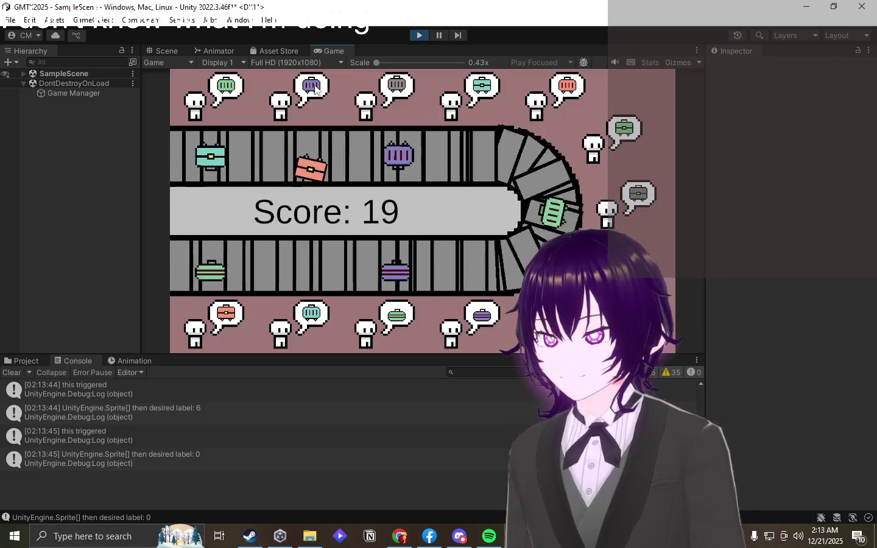
pyautogui.moveTo(307, 155); pyautogui.dragTo(290, 101)
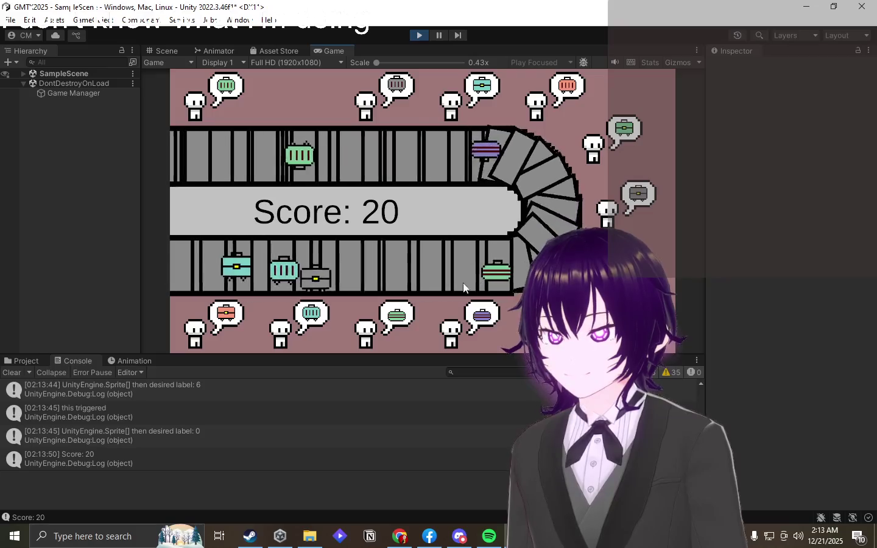
# - Serve red, teal, yellow and grey suitcases to their matching passengers
pyautogui.moveTo(304, 265); pyautogui.dragTo(196, 327)
pyautogui.moveTo(518, 261); pyautogui.dragTo(347, 304)
pyautogui.moveTo(365, 154); pyautogui.dragTo(432, 110)
pyautogui.moveTo(332, 155)
pyautogui.mouseDown()
pyautogui.moveTo(418, 121)
pyautogui.moveTo(574, 181)
pyautogui.moveTo(545, 109)
pyautogui.mouseUp()
pyautogui.moveTo(468, 156)
pyautogui.mouseDown()
pyautogui.moveTo(362, 118)
pyautogui.moveTo(283, 103)
pyautogui.mouseUp()
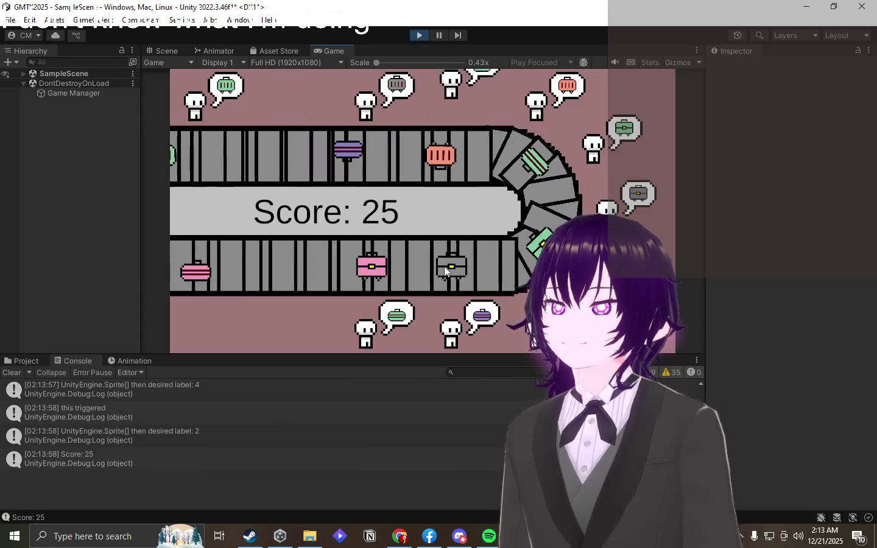
pyautogui.moveTo(444, 270); pyautogui.dragTo(637, 194)
pyautogui.moveTo(472, 151); pyautogui.dragTo(624, 131)
# - Deliver green, teal, purple, dark-red and pink suitcases to passengers around the belts
pyautogui.moveTo(260, 148)
pyautogui.mouseDown()
pyautogui.moveTo(290, 231)
pyautogui.moveTo(366, 326)
pyautogui.mouseUp()
pyautogui.moveTo(500, 266); pyautogui.dragTo(207, 101)
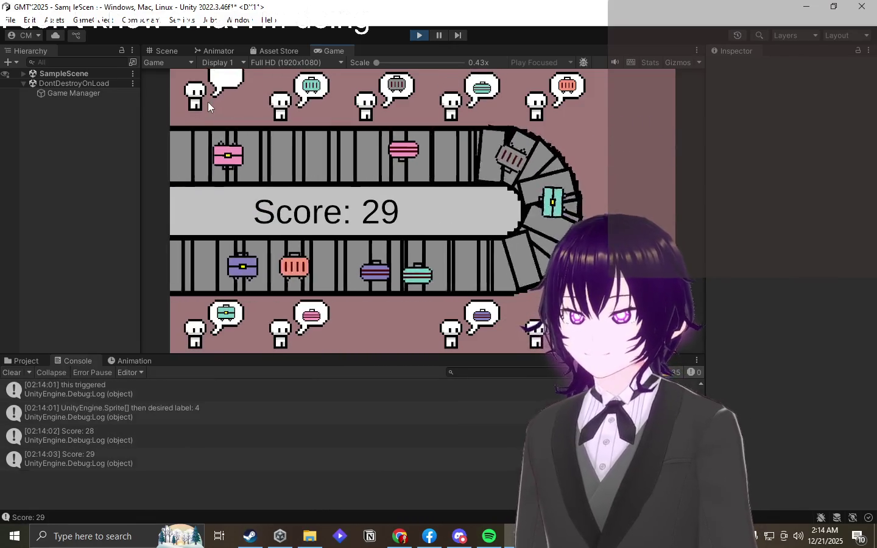
pyautogui.moveTo(513, 268); pyautogui.dragTo(481, 114)
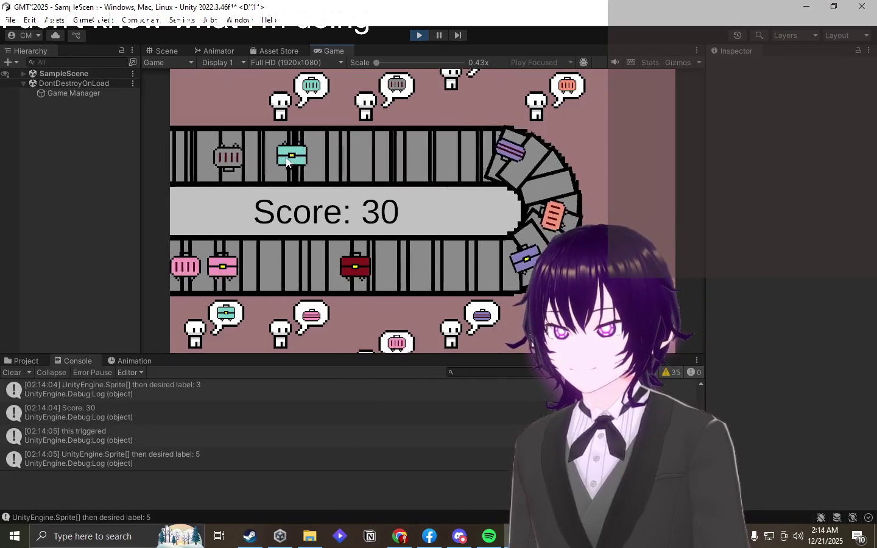
pyautogui.moveTo(253, 159)
pyautogui.mouseDown()
pyautogui.moveTo(265, 126)
pyautogui.moveTo(268, 147)
pyautogui.mouseUp()
pyautogui.moveTo(457, 152); pyautogui.dragTo(633, 201)
pyautogui.moveTo(380, 152); pyautogui.dragTo(399, 136)
pyautogui.moveTo(187, 142)
pyautogui.mouseDown()
pyautogui.moveTo(221, 178)
pyautogui.moveTo(311, 323)
pyautogui.mouseUp()
# - Deliver pink and red suitcases to the remaining passengers, reaching a score of 41
pyautogui.moveTo(262, 267); pyautogui.dragTo(365, 332)
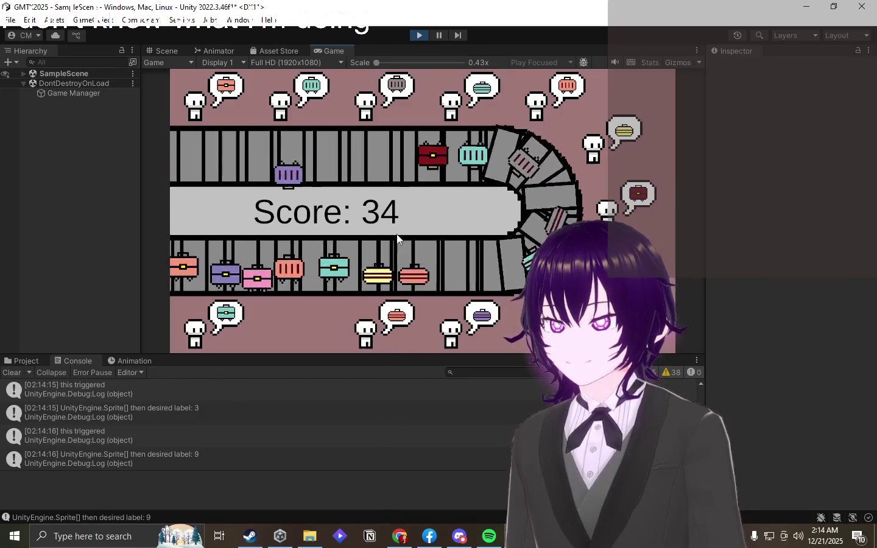
pyautogui.moveTo(341, 272); pyautogui.dragTo(451, 332)
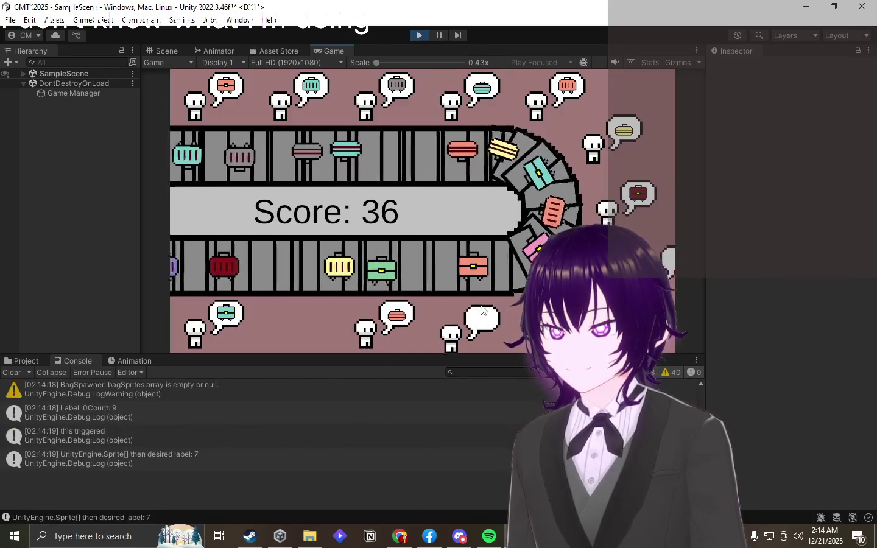
pyautogui.moveTo(306, 147); pyautogui.dragTo(370, 344)
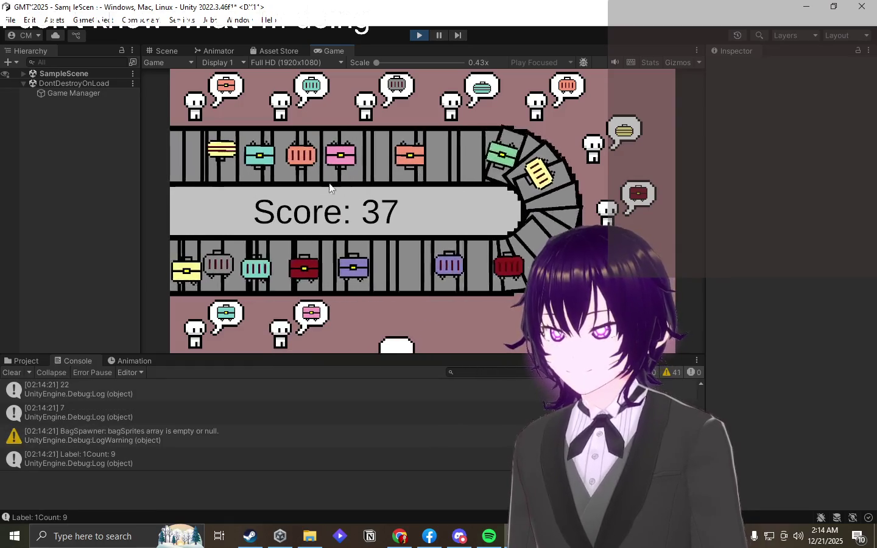
pyautogui.moveTo(310, 156)
pyautogui.mouseDown()
pyautogui.moveTo(226, 173)
pyautogui.moveTo(228, 107)
pyautogui.mouseUp()
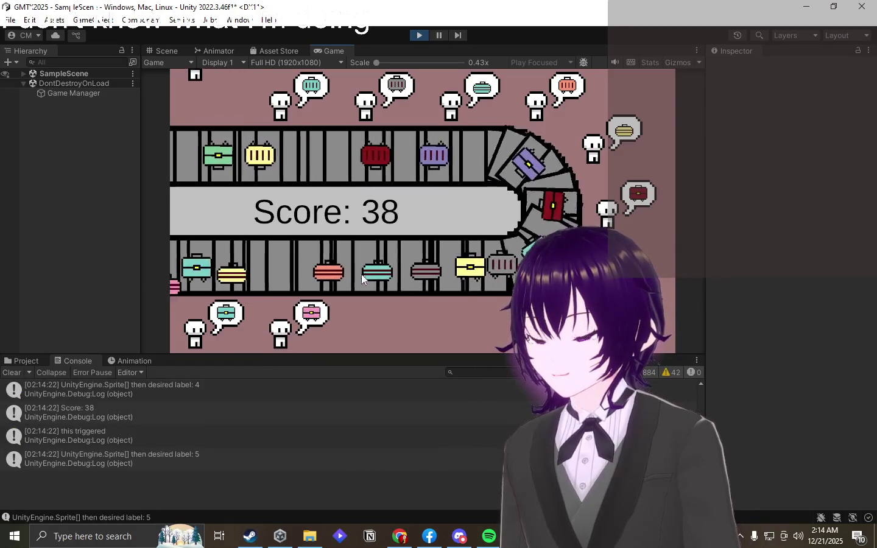
pyautogui.moveTo(341, 262)
pyautogui.mouseDown()
pyautogui.moveTo(438, 238)
pyautogui.moveTo(503, 170)
pyautogui.mouseUp()
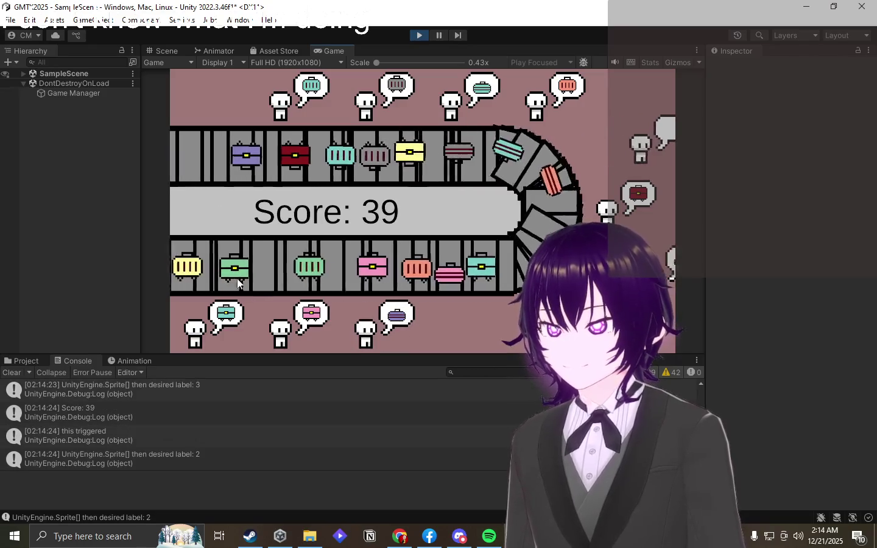
pyautogui.moveTo(314, 154); pyautogui.dragTo(540, 101)
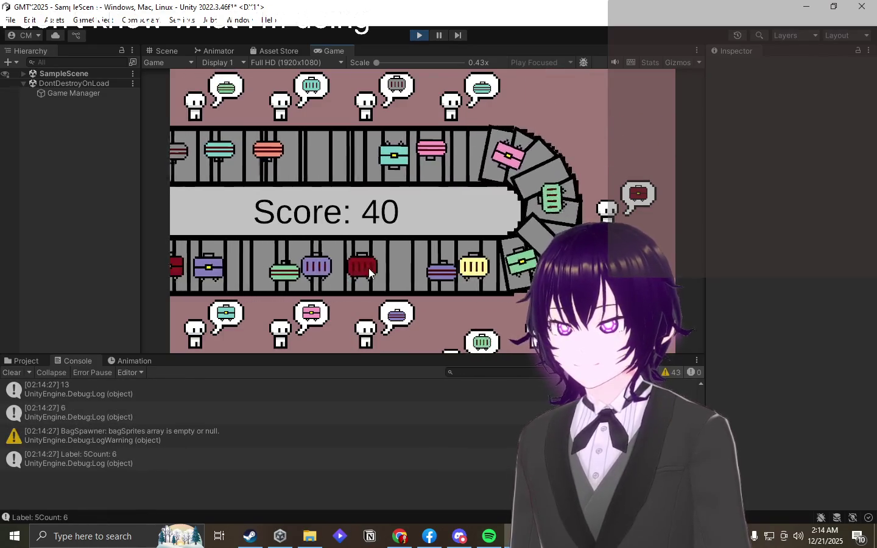
pyautogui.moveTo(370, 266); pyautogui.dragTo(628, 199)
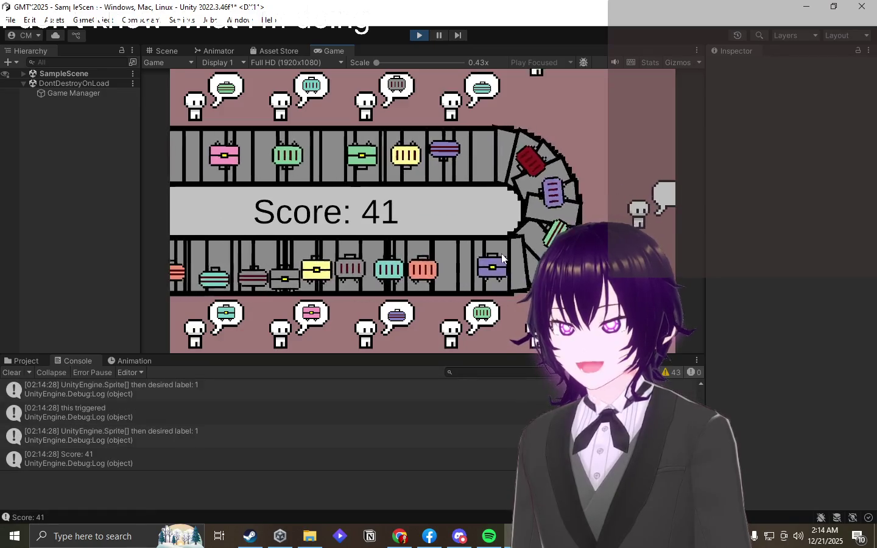